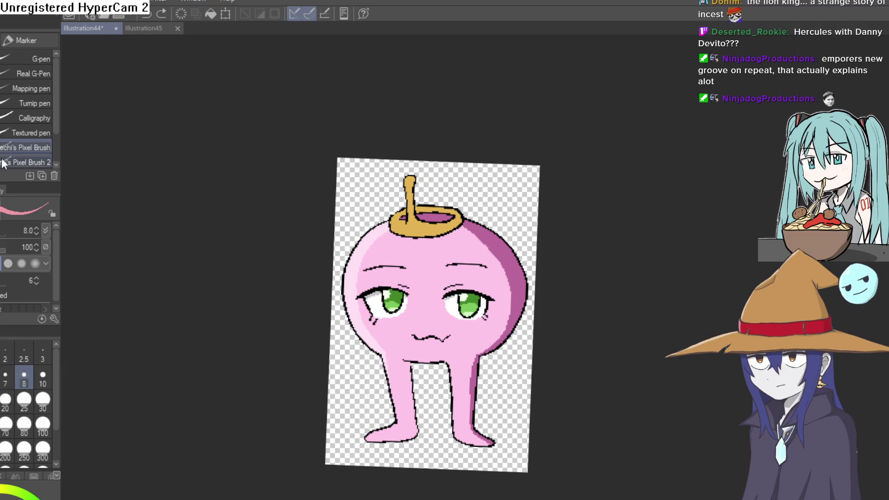
Step: Undo the stray pink stroke and paint pink pixel blush under both eyes
{"action": "mouse_move", "coordinate": [498, 223]}
{"action": "left_mouse_down"}
{"action": "mouse_move", "coordinate": [440, 325]}
{"action": "mouse_move", "coordinate": [352, 224]}
{"action": "left_mouse_up"}
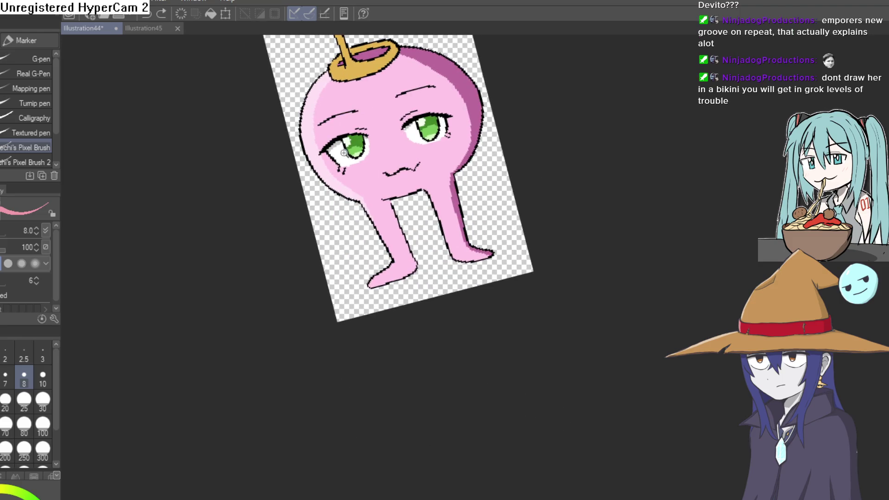
{"action": "left_click", "coordinate": [353, 211]}
{"action": "key", "text": "ctrl+z"}
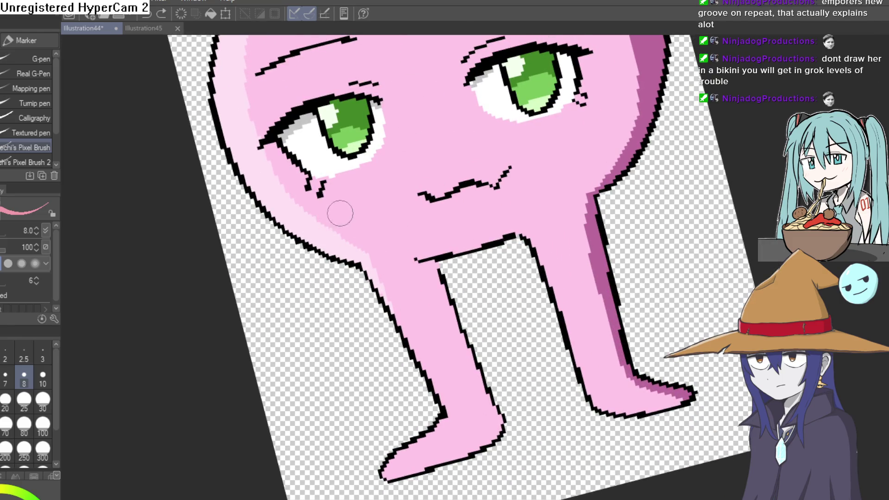
{"action": "mouse_move", "coordinate": [336, 199]}
{"action": "left_mouse_down"}
{"action": "mouse_move", "coordinate": [330, 217]}
{"action": "mouse_move", "coordinate": [346, 206]}
{"action": "mouse_move", "coordinate": [232, 245]}
{"action": "left_mouse_up"}
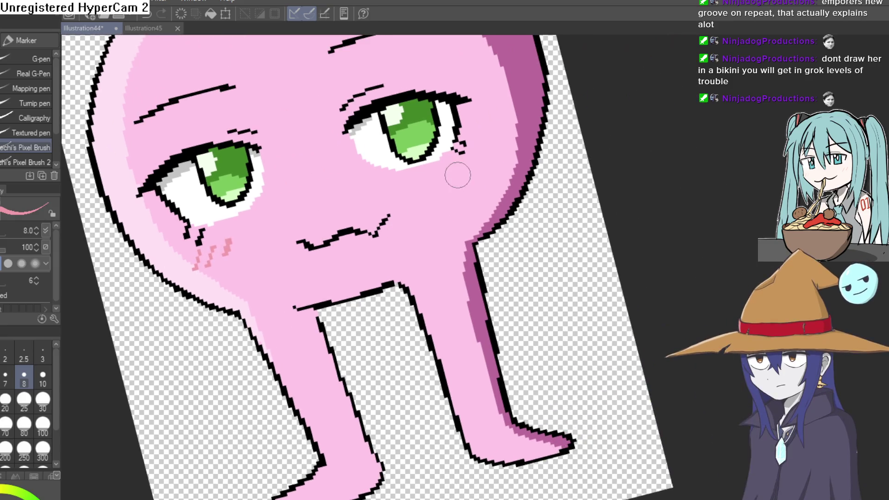
{"action": "left_click_drag", "start_coordinate": [462, 170], "coordinate": [452, 186]}
Step: Reframe the canvas for a straightened close-up of the character's face
{"action": "key", "text": "ctrl+0"}
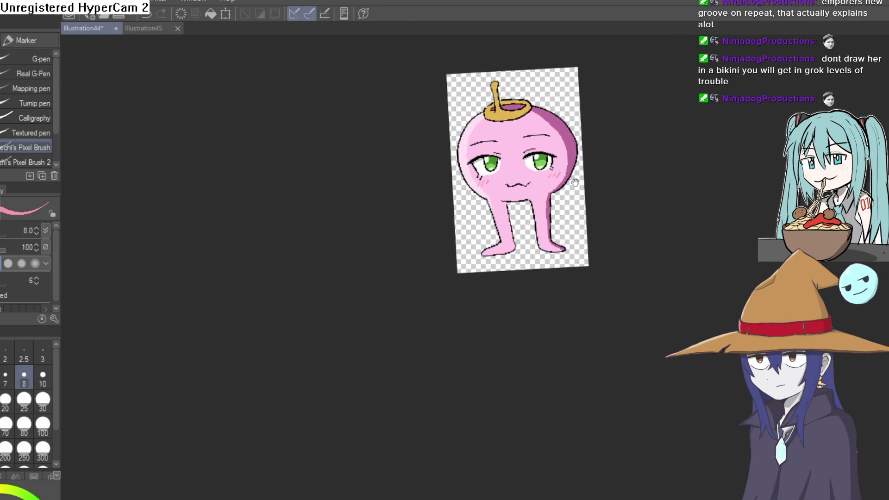
{"action": "left_click", "coordinate": [445, 185]}
{"action": "left_click", "coordinate": [445, 185]}
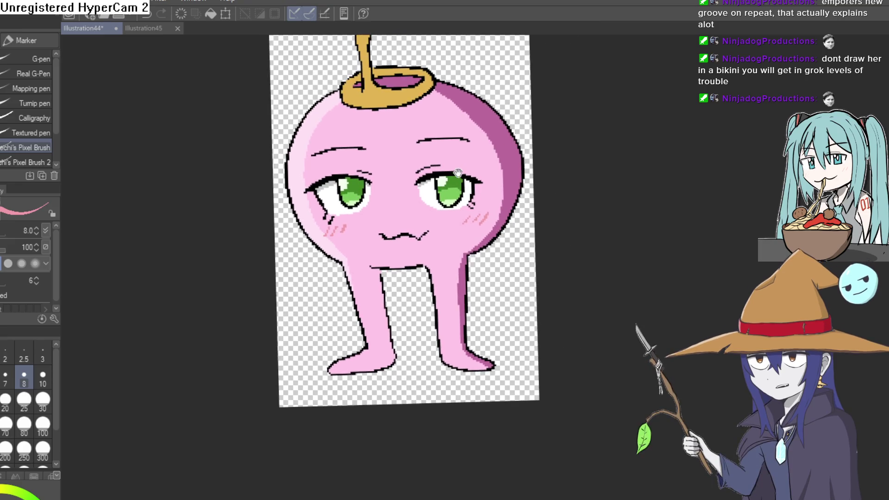
{"action": "left_click_drag", "start_coordinate": [469, 160], "coordinate": [484, 171]}
{"action": "left_click", "coordinate": [415, 183]}
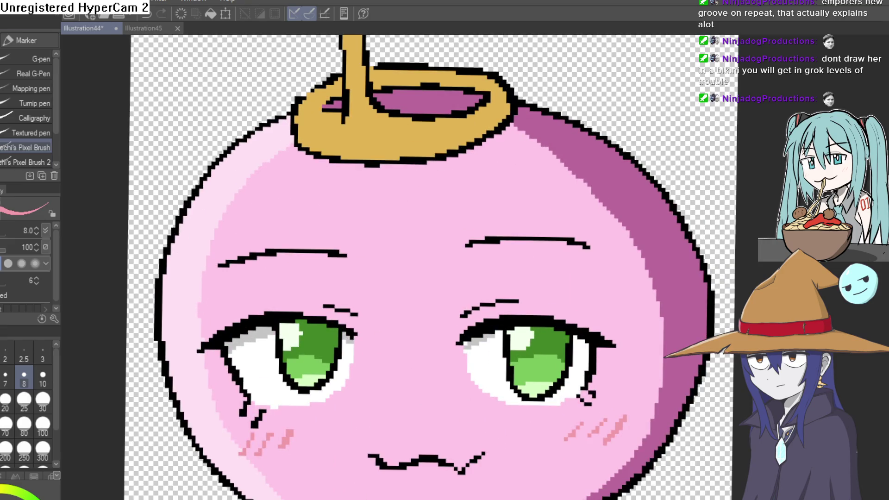
Step: Eyedrop the gold and paint darker orange shading down the stem and along the ring's top edge
{"action": "key", "text": "i"}
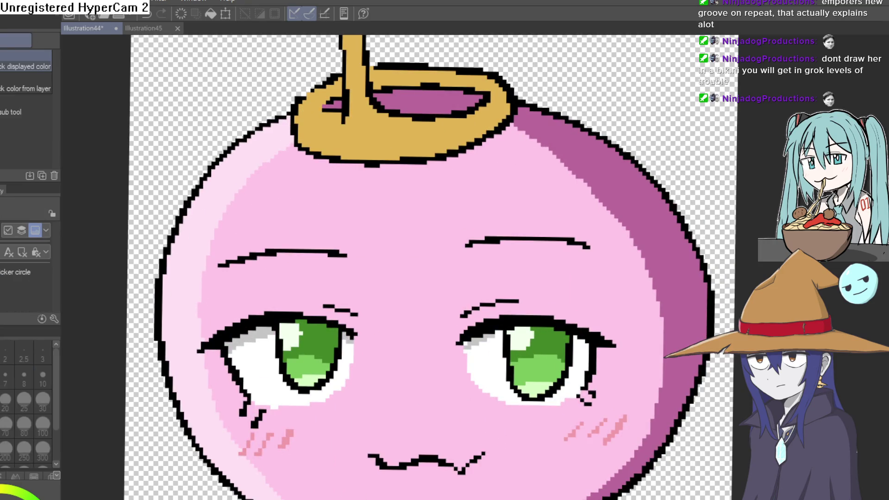
{"action": "key", "text": "p"}
{"action": "scroll", "coordinate": [347, 152], "scroll_direction": "up", "scroll_amount": 3}
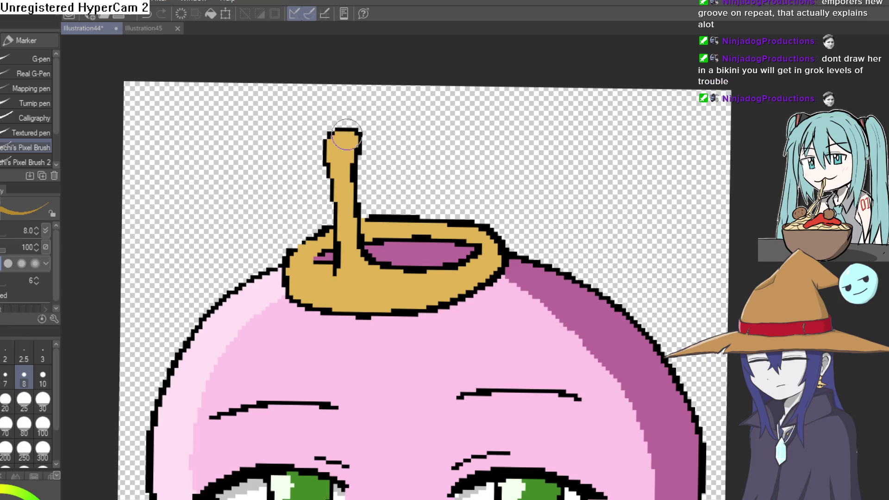
{"action": "left_click_drag", "start_coordinate": [347, 153], "coordinate": [354, 254]}
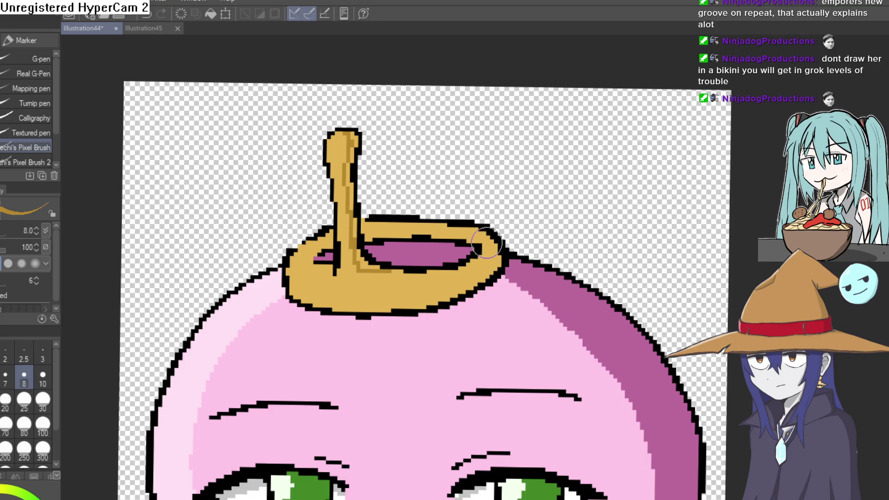
{"action": "scroll", "coordinate": [473, 218], "scroll_direction": "up", "scroll_amount": 5}
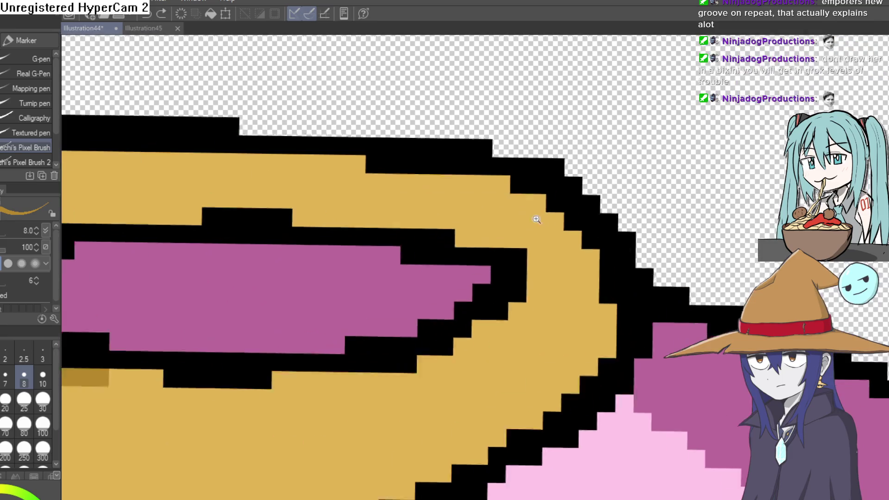
{"action": "mouse_move", "coordinate": [465, 220]}
{"action": "left_mouse_down"}
{"action": "mouse_move", "coordinate": [362, 198]}
{"action": "mouse_move", "coordinate": [278, 210]}
{"action": "left_mouse_up"}
{"action": "mouse_move", "coordinate": [272, 254]}
{"action": "left_mouse_down"}
{"action": "mouse_move", "coordinate": [465, 261]}
{"action": "mouse_move", "coordinate": [397, 248]}
{"action": "mouse_move", "coordinate": [268, 248]}
{"action": "mouse_move", "coordinate": [222, 273]}
{"action": "left_mouse_up"}
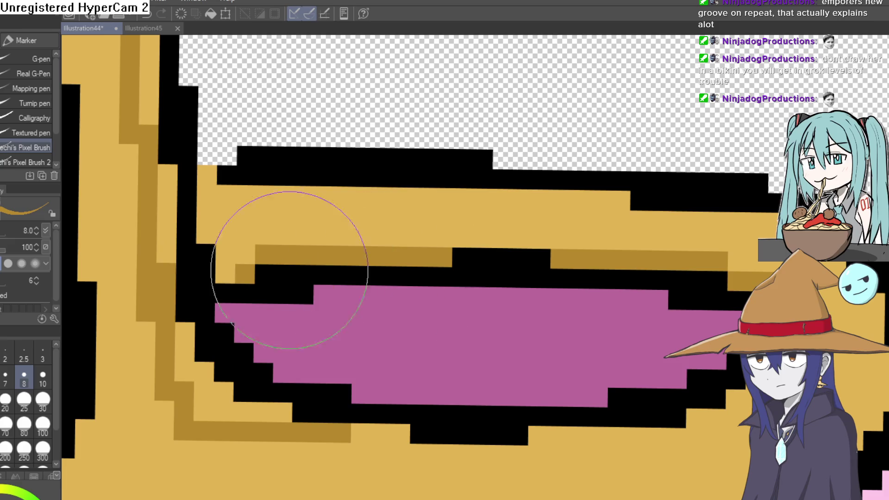
Step: Bucket-fill three sections of the ring with the darker orange
{"action": "key", "text": "g"}
{"action": "left_click", "coordinate": [230, 408]}
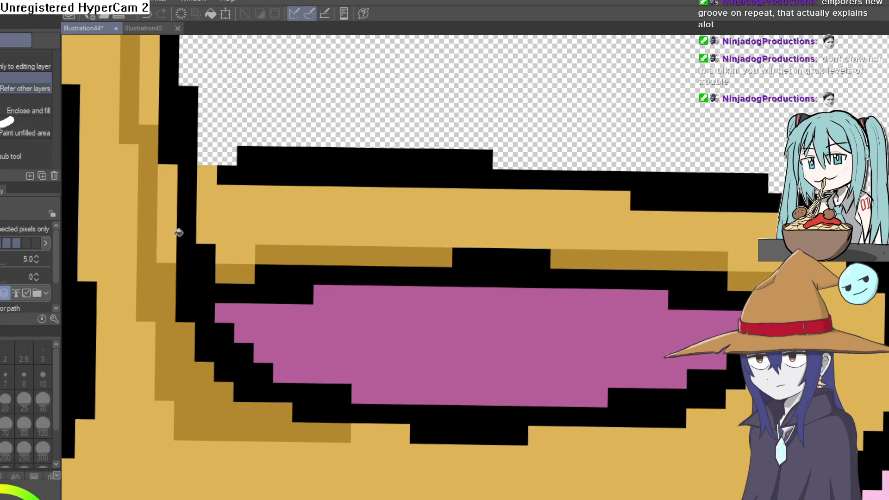
{"action": "left_click", "coordinate": [170, 211]}
{"action": "left_click", "coordinate": [147, 85]}
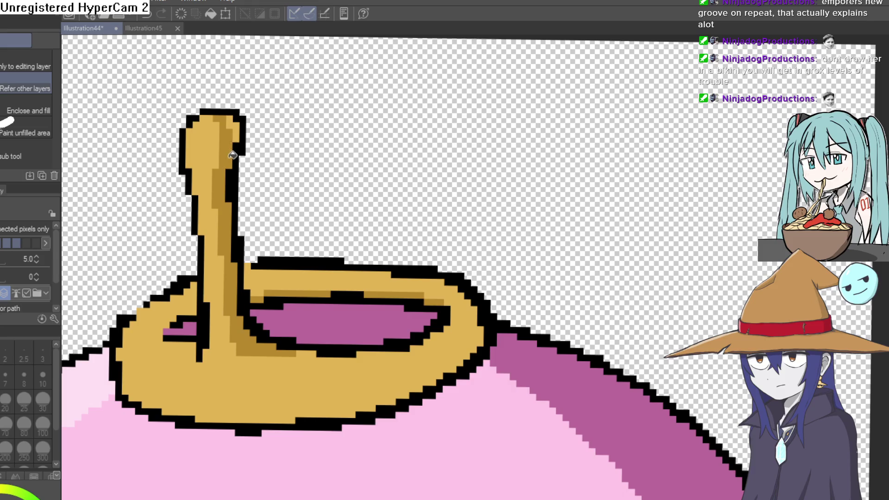
{"action": "scroll", "coordinate": [444, 198], "scroll_direction": "down", "scroll_amount": 3}
{"action": "scroll", "coordinate": [481, 208], "scroll_direction": "up", "scroll_amount": 1}
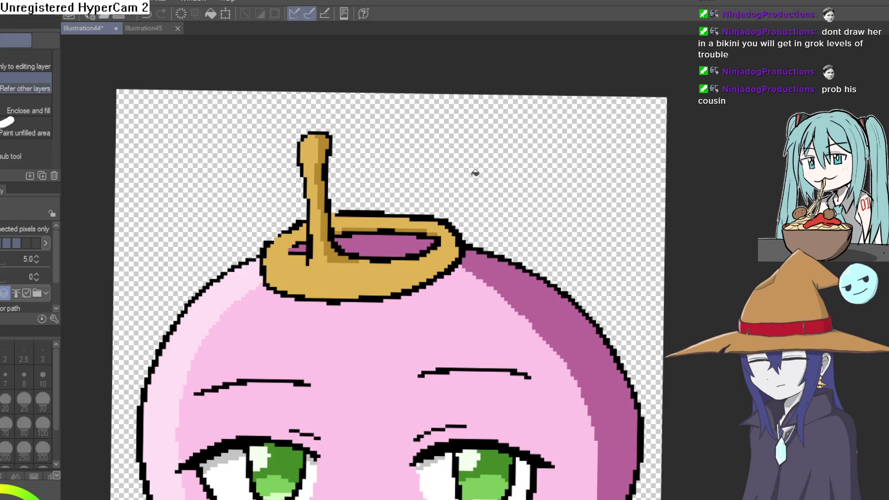
Step: Recolour and reshape the outline pixels at the ring's inner right end with the Pixel Brush
{"action": "scroll", "coordinate": [482, 258], "scroll_direction": "up", "scroll_amount": 4}
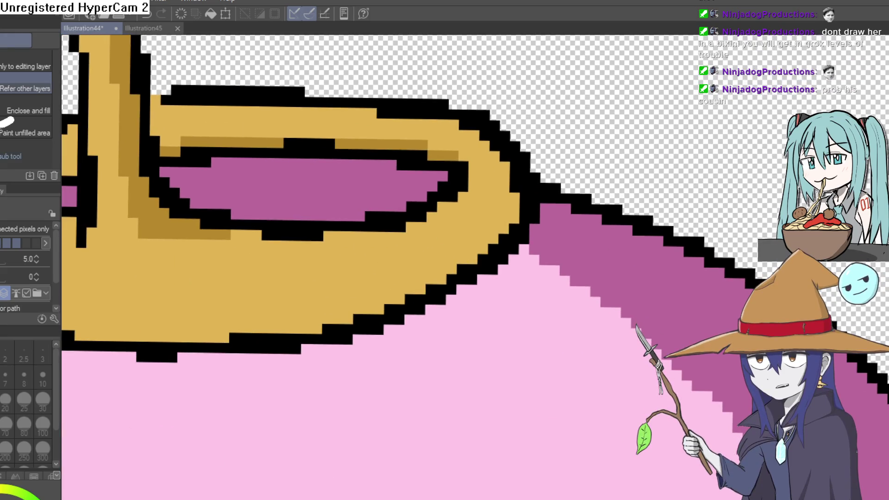
{"action": "key", "text": "p"}
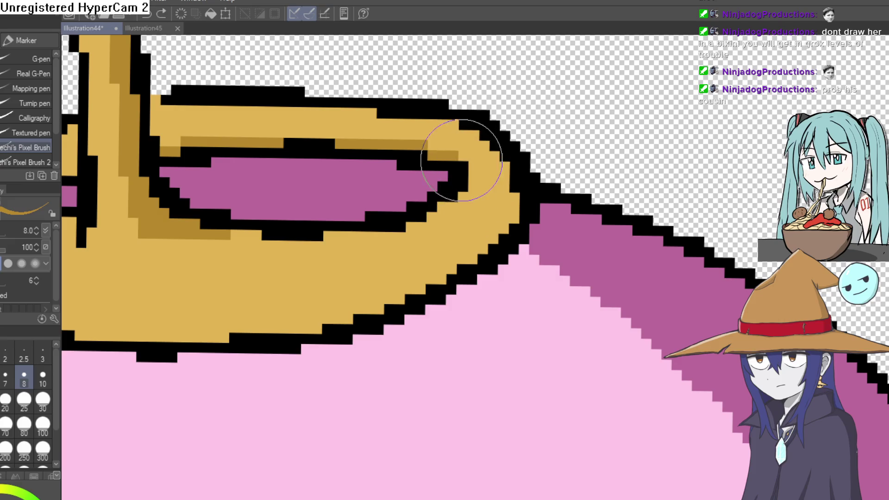
{"action": "left_click", "coordinate": [463, 197]}
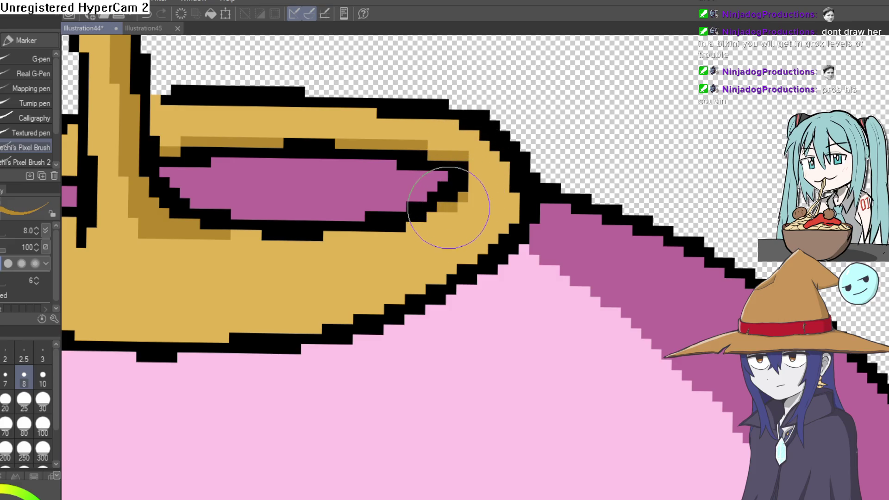
{"action": "mouse_move", "coordinate": [453, 206]}
{"action": "left_mouse_down"}
{"action": "mouse_move", "coordinate": [389, 242]}
{"action": "mouse_move", "coordinate": [327, 232]}
{"action": "mouse_move", "coordinate": [265, 246]}
{"action": "left_mouse_up"}
{"action": "scroll", "coordinate": [232, 232], "scroll_direction": "down", "scroll_amount": 5}
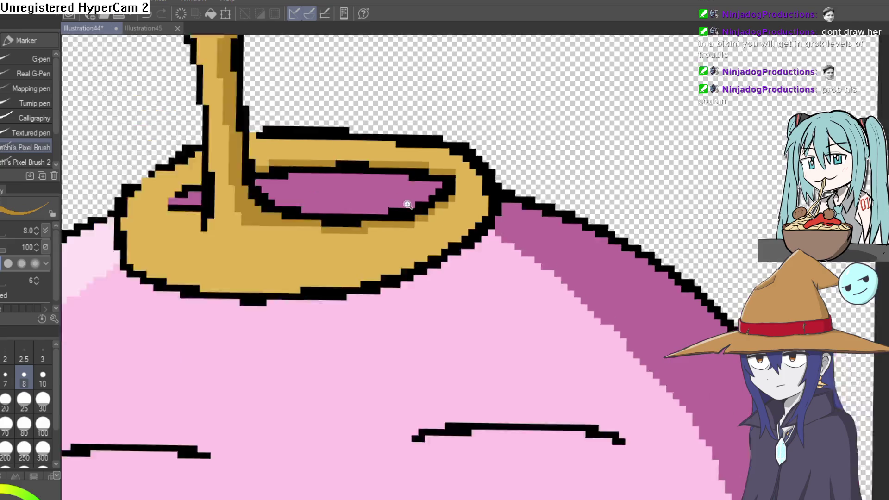
{"action": "scroll", "coordinate": [409, 202], "scroll_direction": "up", "scroll_amount": 5}
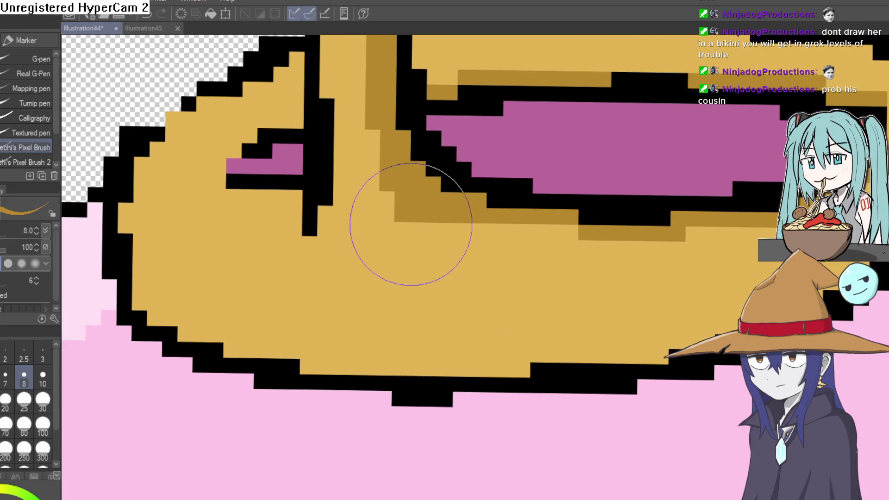
Step: Paint a dark-gold shadow strip beneath the ring's outline
{"action": "left_click_drag", "start_coordinate": [546, 198], "coordinate": [437, 222]}
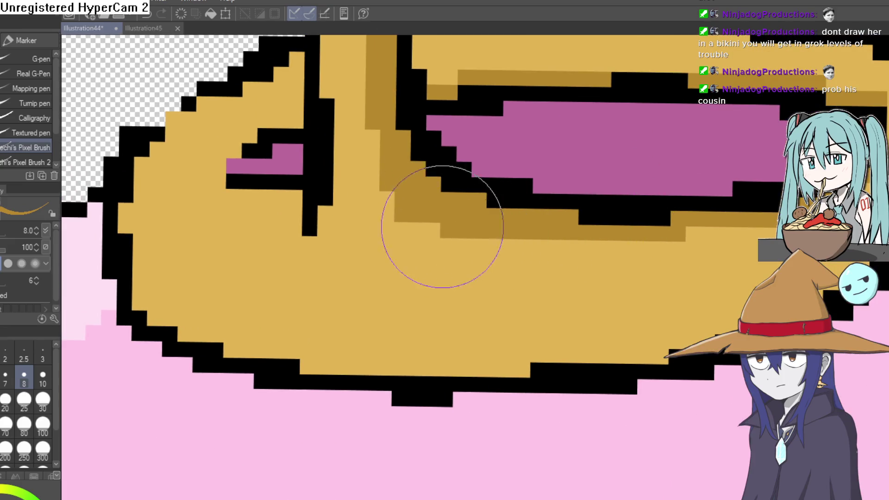
{"action": "scroll", "coordinate": [416, 240], "scroll_direction": "down", "scroll_amount": 2}
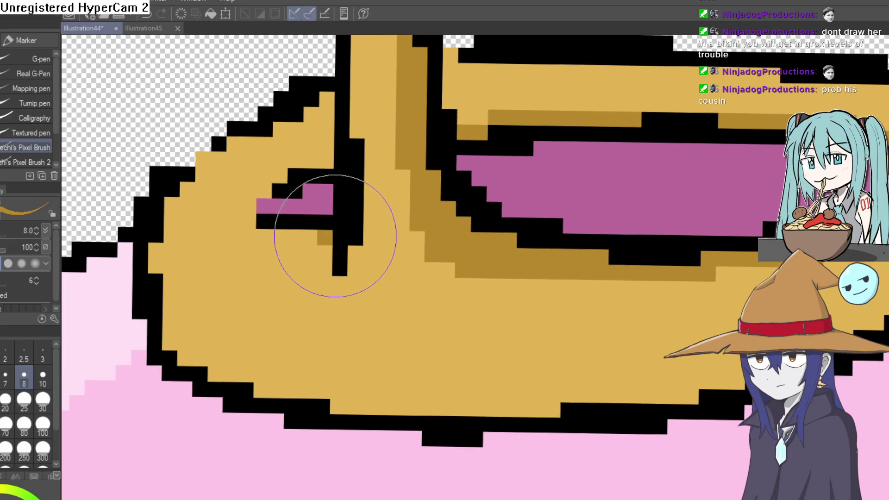
{"action": "scroll", "coordinate": [588, 236], "scroll_direction": "down", "scroll_amount": 5}
{"action": "scroll", "coordinate": [594, 250], "scroll_direction": "down", "scroll_amount": 1}
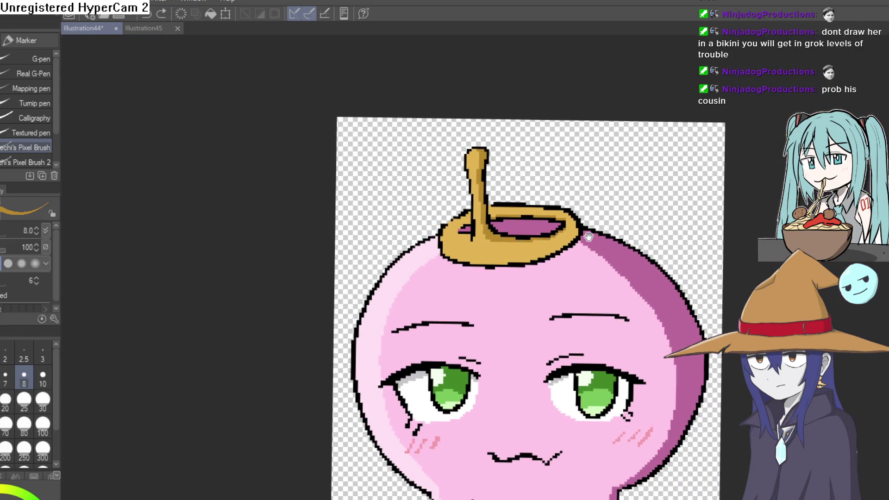
{"action": "scroll", "coordinate": [585, 182], "scroll_direction": "up", "scroll_amount": 1}
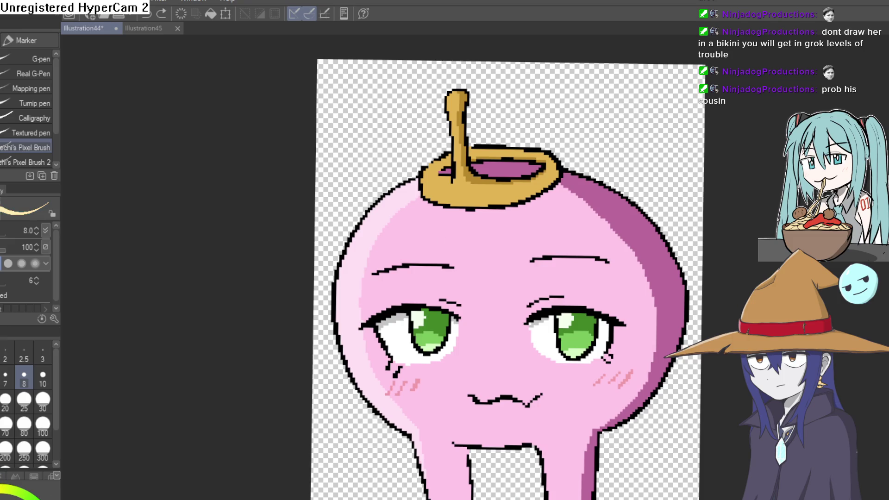
{"action": "scroll", "coordinate": [507, 127], "scroll_direction": "down", "scroll_amount": 1}
{"action": "scroll", "coordinate": [508, 128], "scroll_direction": "up", "scroll_amount": 5}
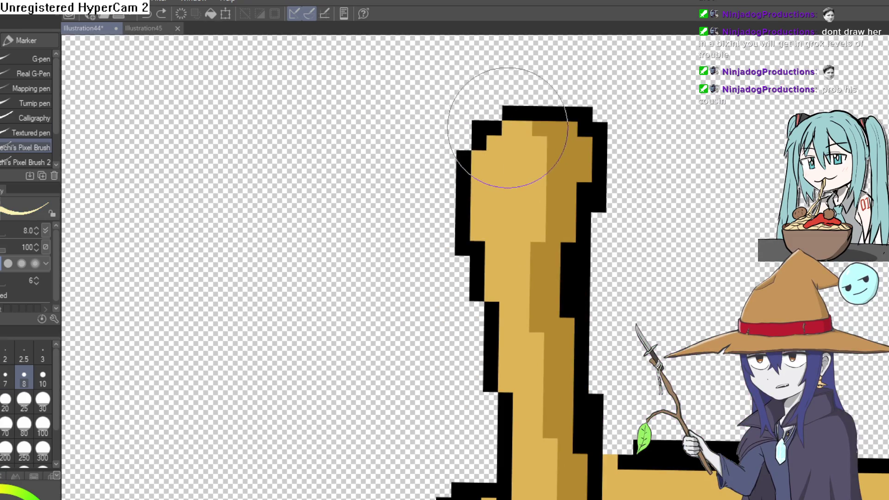
Step: Paint a pale yellow highlight from the stem's top down its left edge to the base
{"action": "left_click", "coordinate": [509, 128]}
{"action": "left_click", "coordinate": [494, 143]}
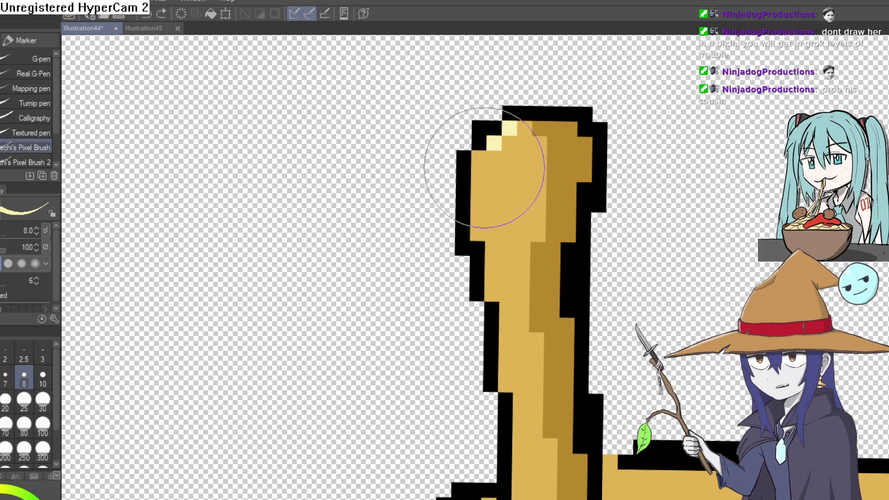
{"action": "left_click_drag", "start_coordinate": [484, 167], "coordinate": [480, 231]}
{"action": "key", "text": "ctrl+z"}
{"action": "left_click_drag", "start_coordinate": [479, 152], "coordinate": [477, 222]}
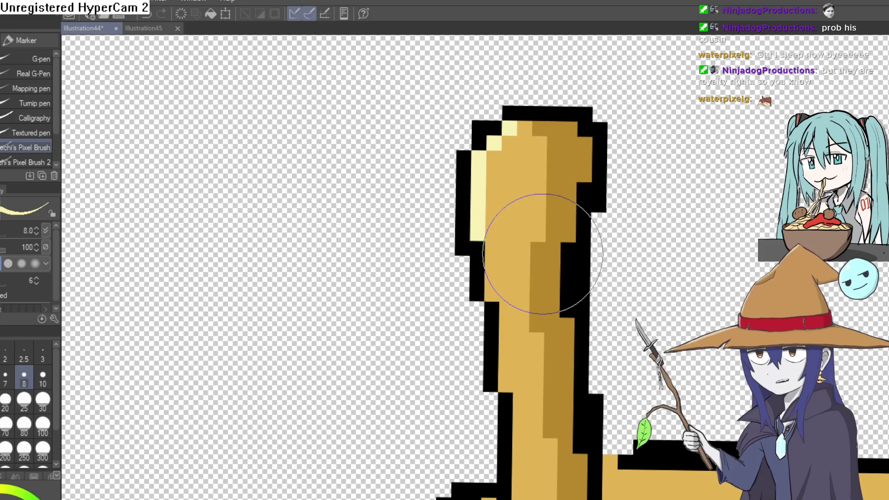
{"action": "left_click_drag", "start_coordinate": [521, 263], "coordinate": [507, 119]}
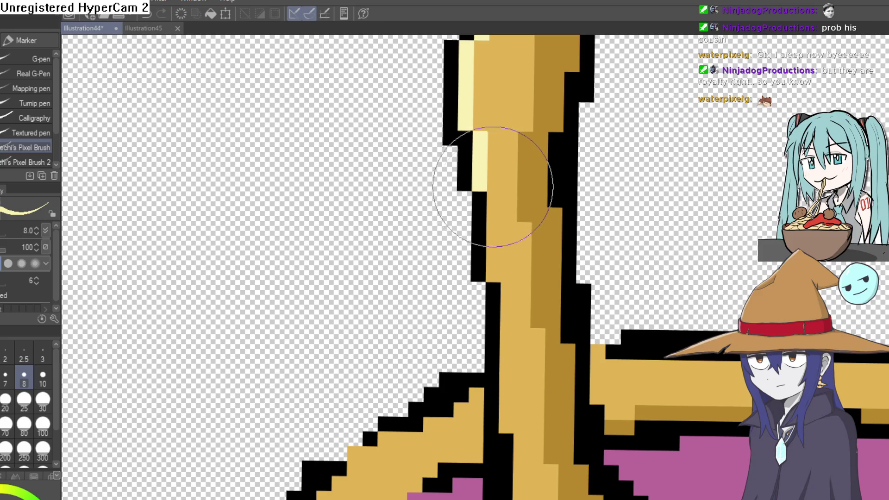
{"action": "left_click_drag", "start_coordinate": [492, 189], "coordinate": [494, 251]}
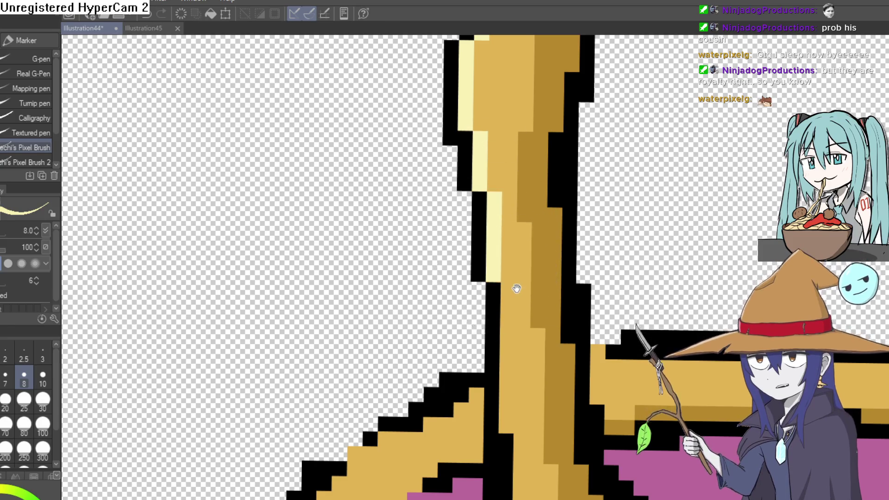
{"action": "mouse_move", "coordinate": [509, 296]}
{"action": "left_mouse_down"}
{"action": "mouse_move", "coordinate": [507, 154]}
{"action": "mouse_move", "coordinate": [506, 292]}
{"action": "mouse_move", "coordinate": [518, 174]}
{"action": "mouse_move", "coordinate": [510, 252]}
{"action": "mouse_move", "coordinate": [495, 272]}
{"action": "left_mouse_up"}
{"action": "scroll", "coordinate": [507, 166], "scroll_direction": "down", "scroll_amount": 5}
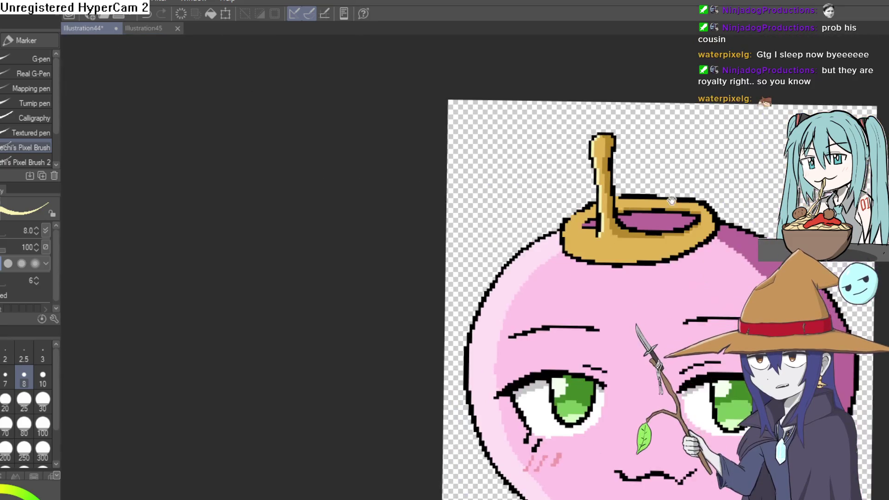
Step: Zoom in on the ring and paint pale-yellow highlights along its left and lower-left edges
{"action": "left_click_drag", "start_coordinate": [507, 167], "coordinate": [456, 205]}
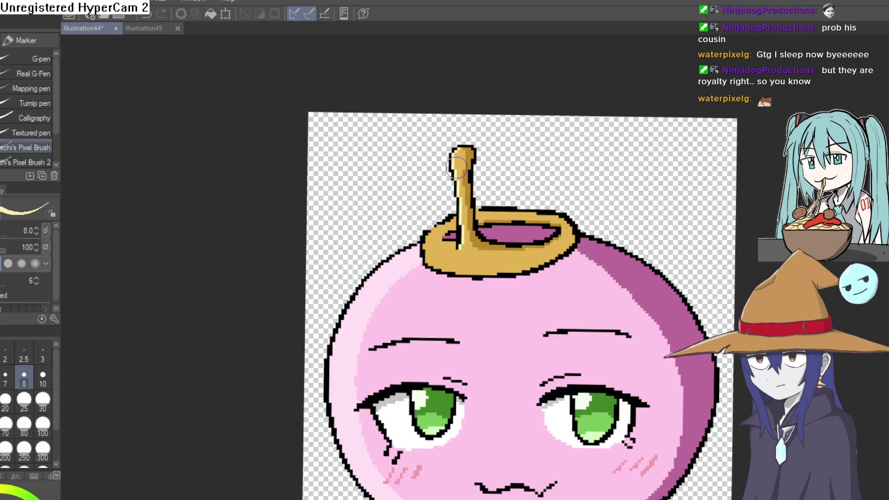
{"action": "left_click", "coordinate": [493, 251]}
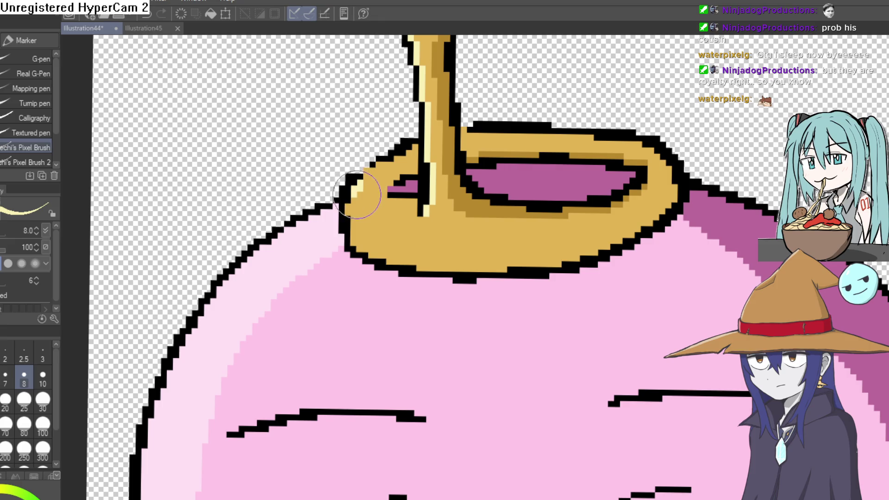
{"action": "left_click_drag", "start_coordinate": [357, 190], "coordinate": [350, 210]}
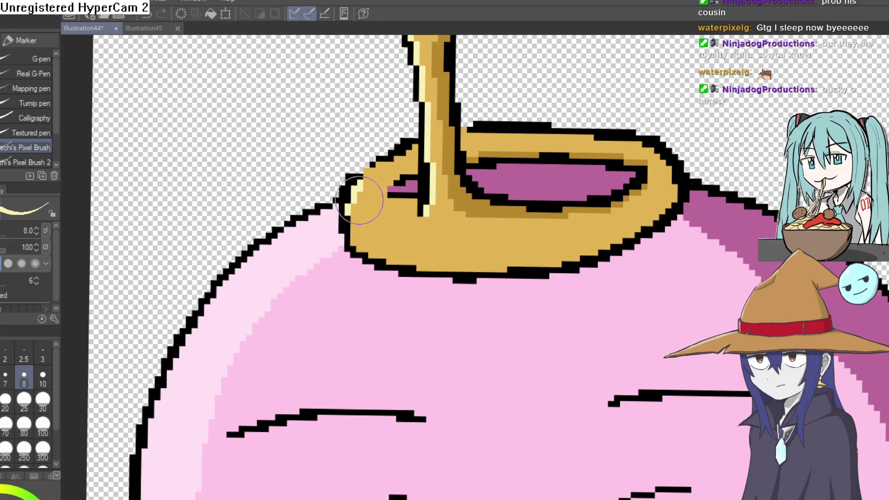
{"action": "left_click_drag", "start_coordinate": [363, 248], "coordinate": [369, 253]}
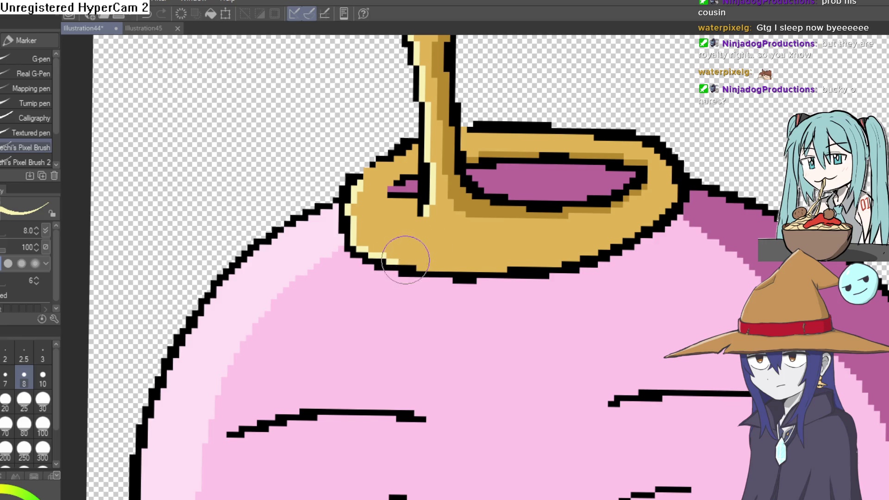
{"action": "scroll", "coordinate": [609, 194], "scroll_direction": "down", "scroll_amount": 5}
{"action": "scroll", "coordinate": [550, 192], "scroll_direction": "up", "scroll_amount": 6}
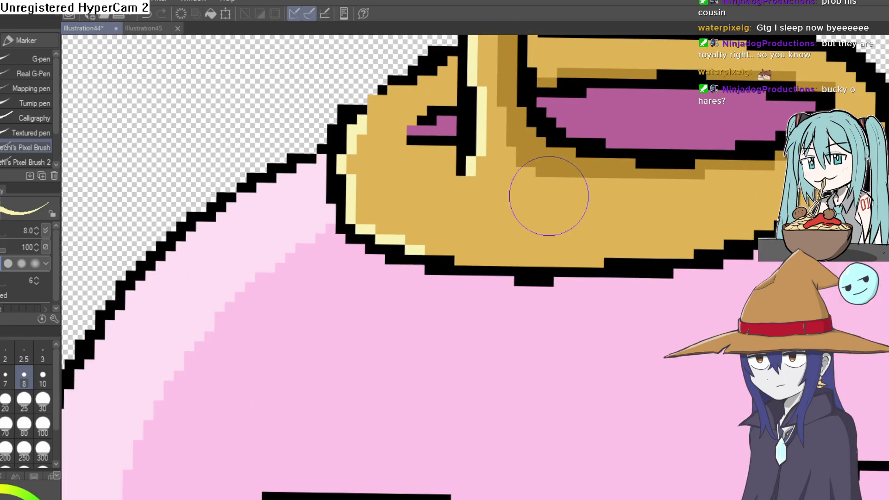
Step: Draw a pale-yellow diagonal highlight across the ring, undoing a stray pixel
{"action": "left_click_drag", "start_coordinate": [560, 182], "coordinate": [479, 252]}
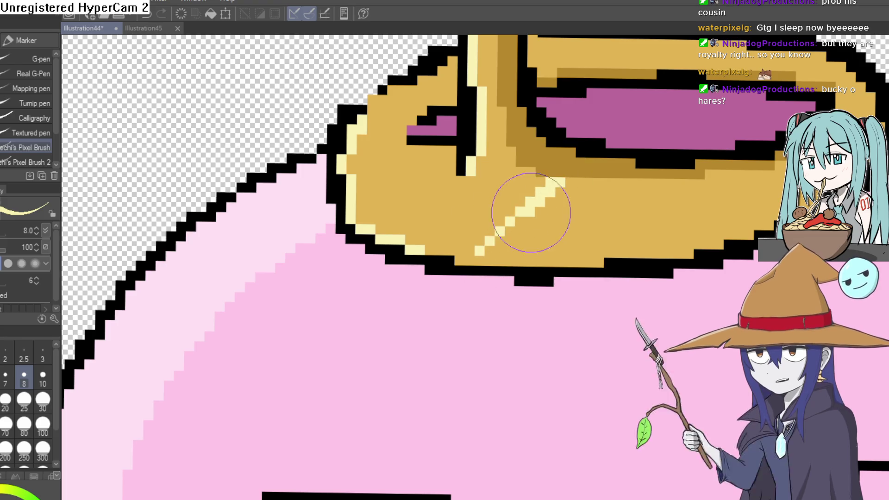
{"action": "left_click", "coordinate": [620, 184]}
{"action": "key", "text": "ctrl+z"}
{"action": "scroll", "coordinate": [698, 175], "scroll_direction": "down", "scroll_amount": 4}
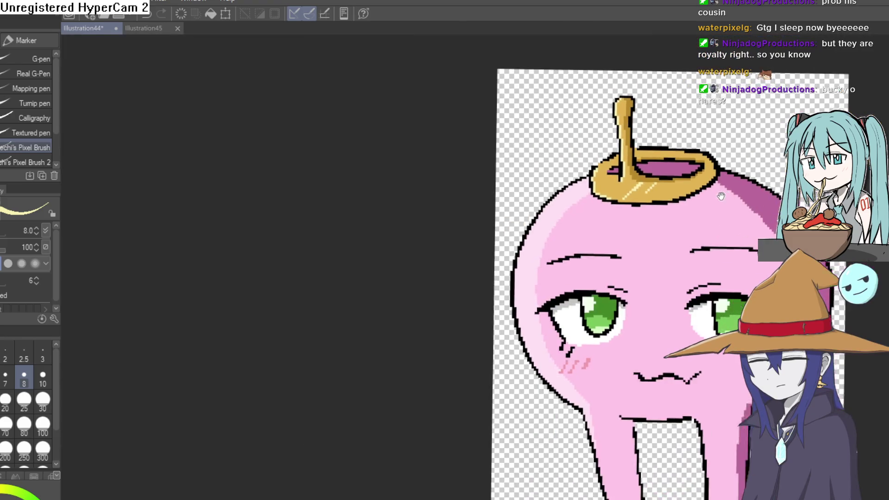
{"action": "scroll", "coordinate": [600, 178], "scroll_direction": "up", "scroll_amount": 4}
Step: Add a straight diagonal highlight line plus parallel pale-yellow strokes on the ring's left
{"action": "left_click", "coordinate": [558, 159]}
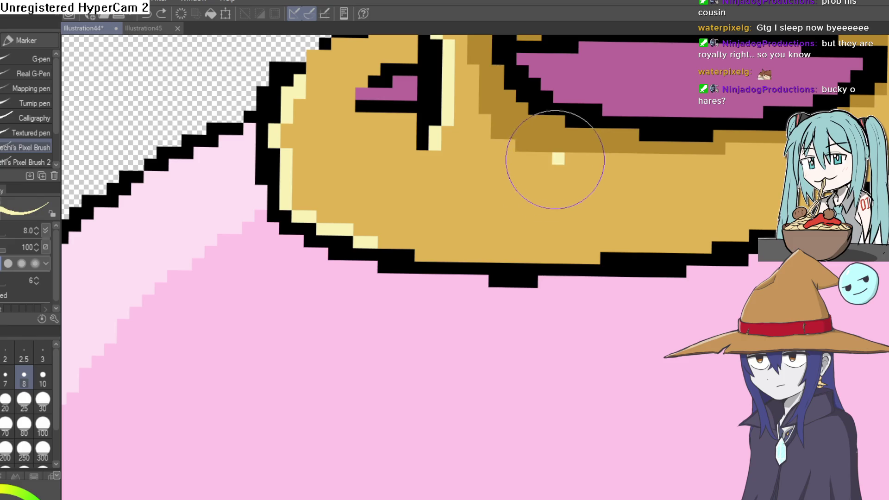
{"action": "left_click", "coordinate": [445, 255], "text": "shift"}
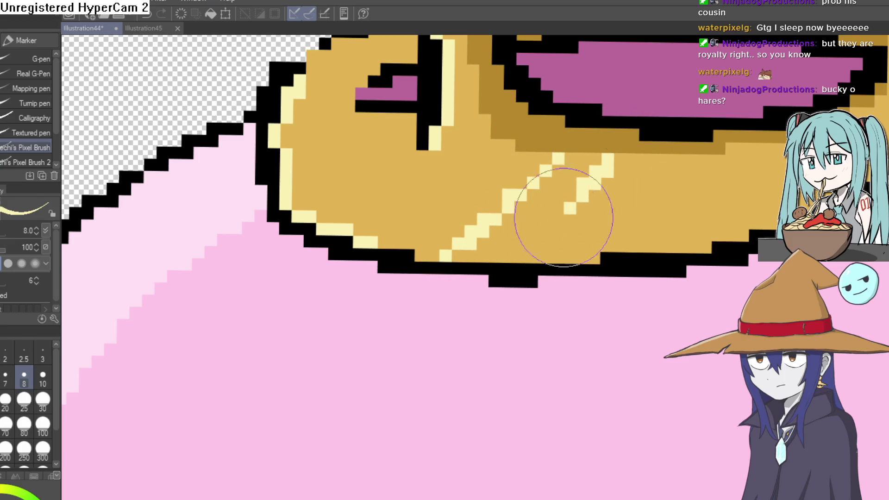
{"action": "left_click_drag", "start_coordinate": [576, 214], "coordinate": [528, 263]}
{"action": "scroll", "coordinate": [717, 180], "scroll_direction": "down", "scroll_amount": 5}
{"action": "scroll", "coordinate": [717, 180], "scroll_direction": "down", "scroll_amount": 2}
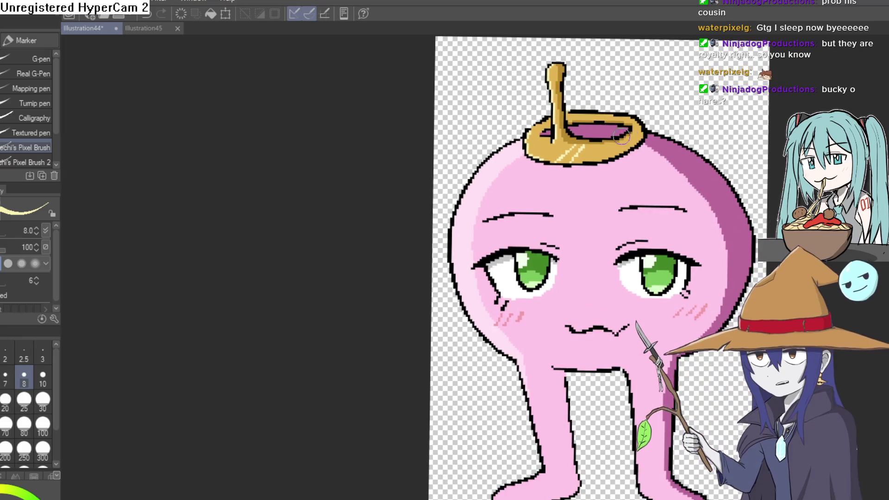
{"action": "scroll", "coordinate": [558, 145], "scroll_direction": "up", "scroll_amount": 3}
{"action": "scroll", "coordinate": [558, 145], "scroll_direction": "up", "scroll_amount": 4}
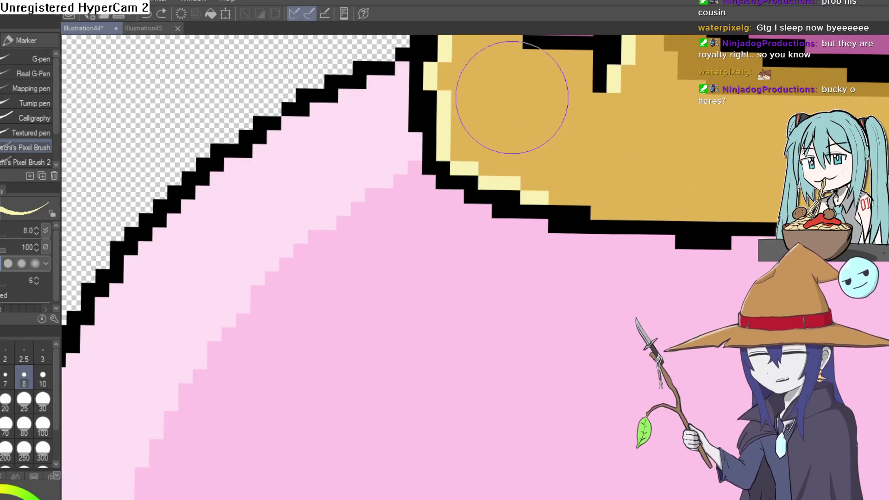
{"action": "scroll", "coordinate": [552, 143], "scroll_direction": "up", "scroll_amount": 1}
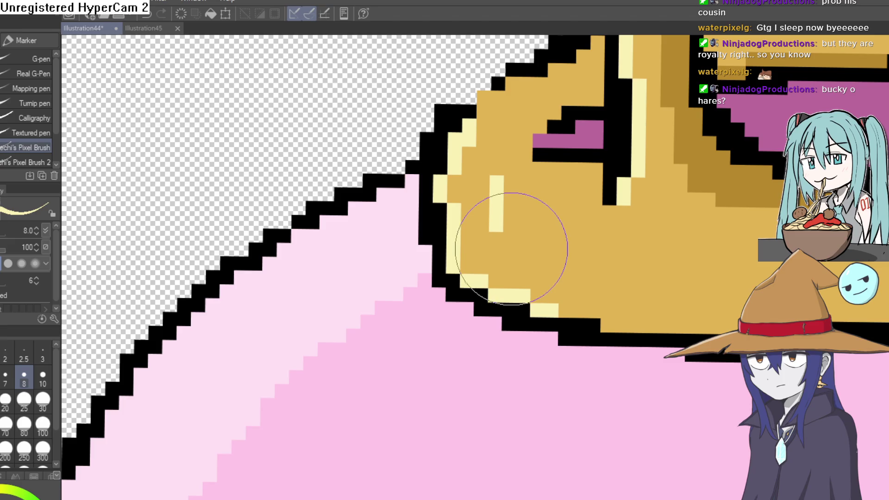
{"action": "left_click_drag", "start_coordinate": [498, 234], "coordinate": [527, 266]}
{"action": "scroll", "coordinate": [533, 250], "scroll_direction": "down", "scroll_amount": 5}
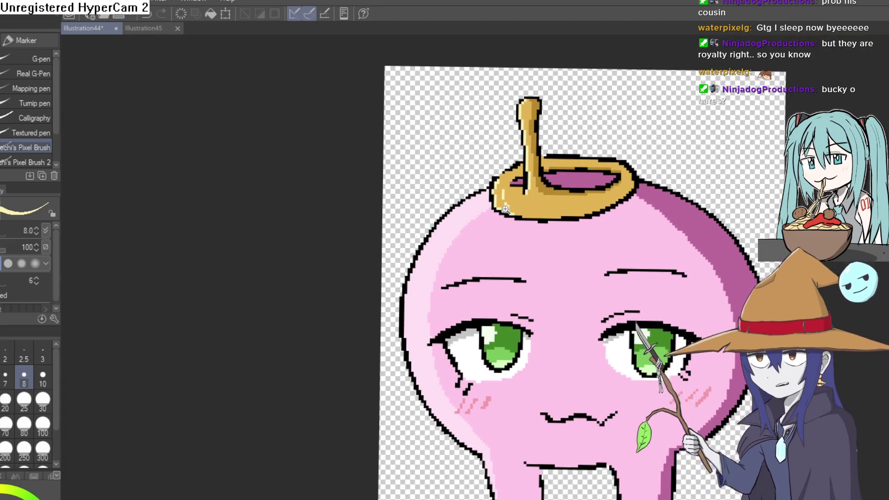
{"action": "scroll", "coordinate": [526, 176], "scroll_direction": "up", "scroll_amount": 5}
{"action": "scroll", "coordinate": [625, 210], "scroll_direction": "down", "scroll_amount": 5}
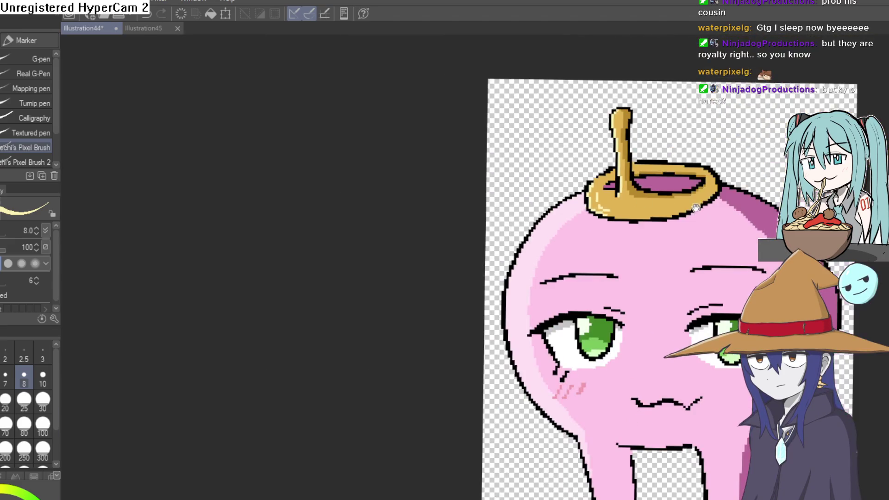
{"action": "left_click_drag", "start_coordinate": [665, 190], "coordinate": [628, 226]}
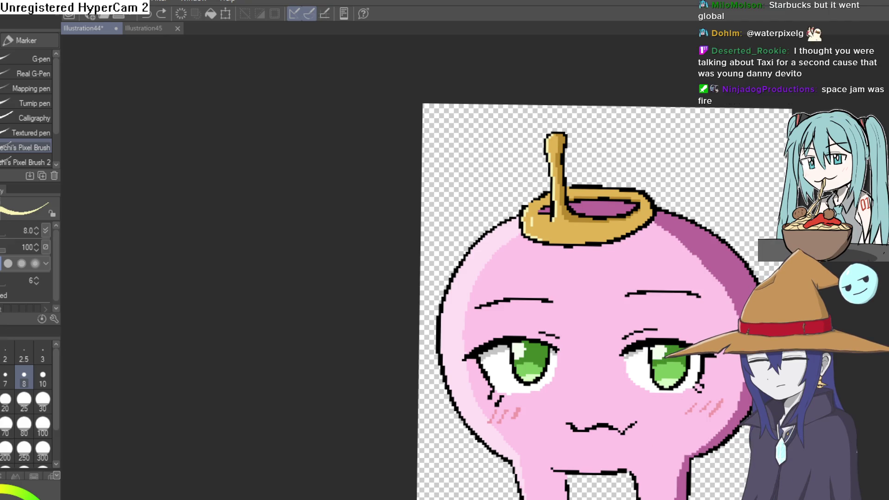
{"action": "scroll", "coordinate": [537, 262], "scroll_direction": "up", "scroll_amount": 5}
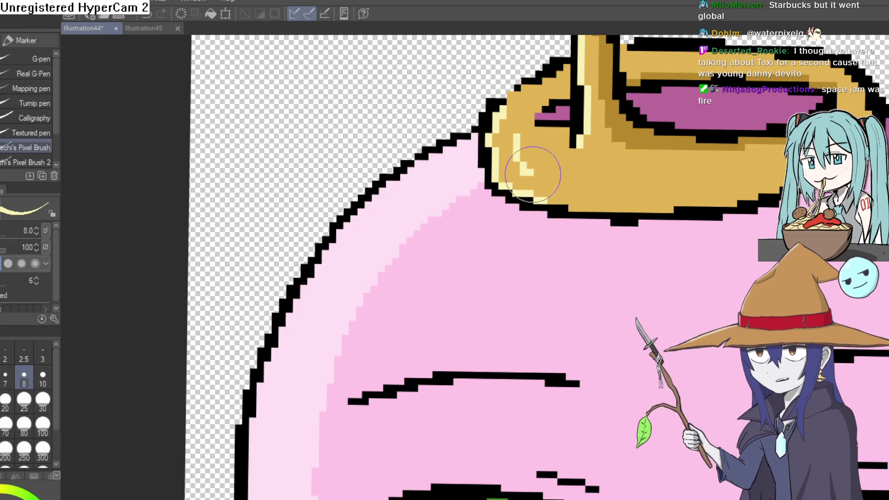
{"action": "left_click_drag", "start_coordinate": [537, 172], "coordinate": [554, 224]}
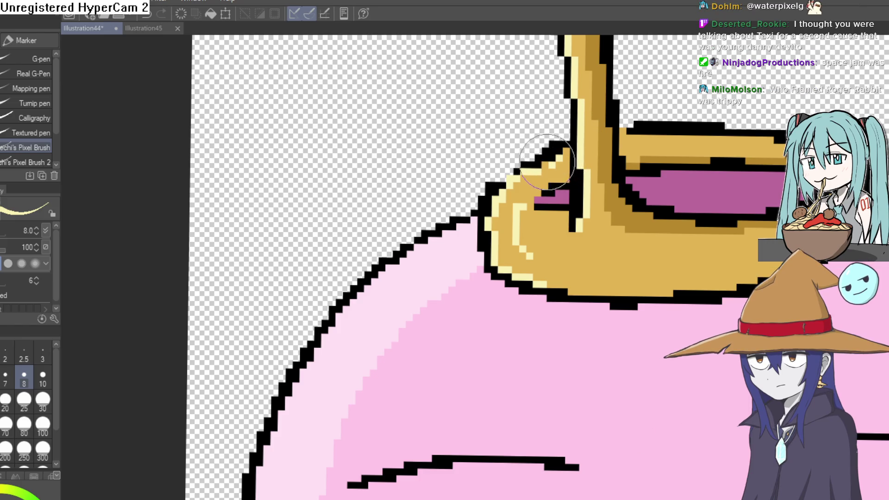
{"action": "scroll", "coordinate": [594, 181], "scroll_direction": "down", "scroll_amount": 5}
{"action": "scroll", "coordinate": [595, 180], "scroll_direction": "down", "scroll_amount": 2}
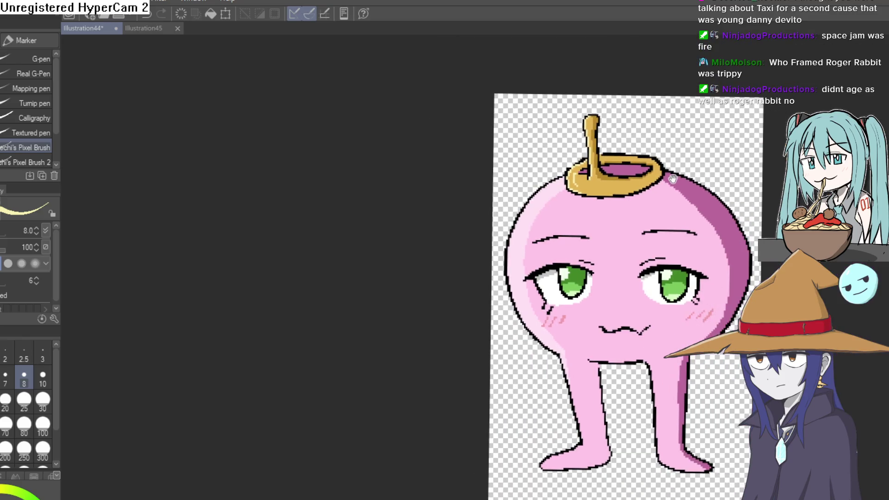
Step: Zoom out of the turnip drawing and switch to the Construct 3 layout
{"action": "mouse_move", "coordinate": [660, 170]}
{"action": "left_mouse_down"}
{"action": "mouse_move", "coordinate": [597, 203]}
{"action": "mouse_move", "coordinate": [588, 222]}
{"action": "left_mouse_up"}
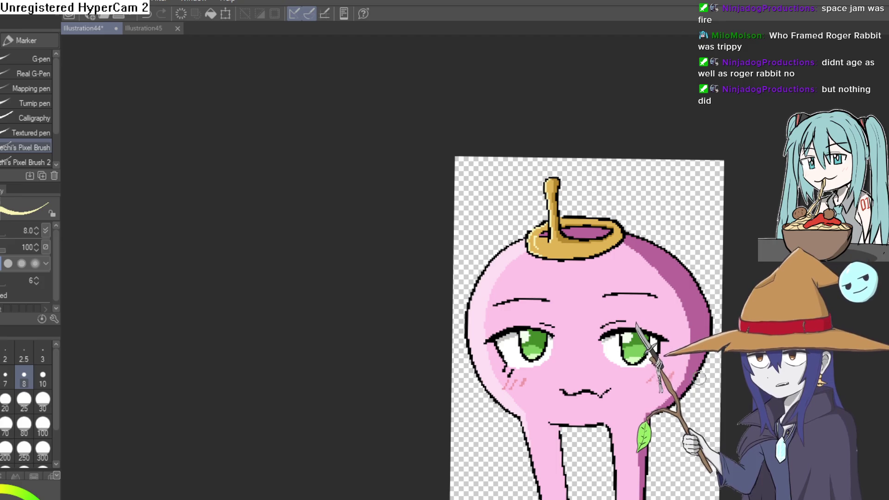
{"action": "key", "text": "ctrl+minus"}
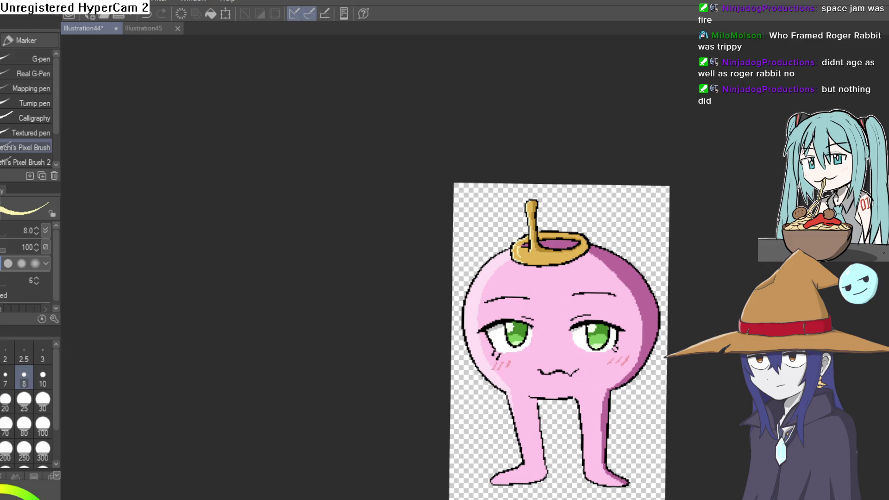
{"action": "key", "text": "alt+Tab"}
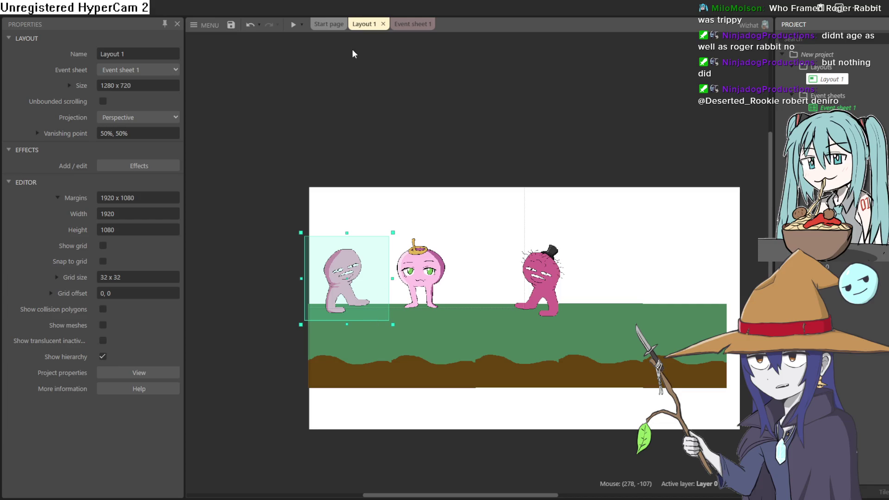
Step: Run a preview of the game layout, then close it
{"action": "left_click", "coordinate": [293, 24]}
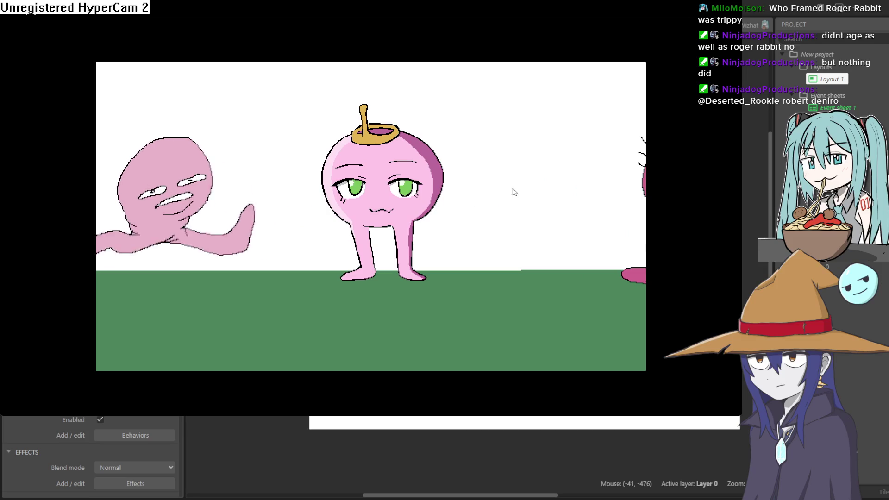
{"action": "left_click", "coordinate": [880, 25]}
{"action": "mouse_move", "coordinate": [699, 252]}
{"action": "left_mouse_down"}
{"action": "mouse_move", "coordinate": [662, 268]}
{"action": "mouse_move", "coordinate": [665, 252]}
{"action": "left_mouse_up"}
Step: Move the ground tile sprite to the ground's left edge at 122, 472
{"action": "left_click", "coordinate": [527, 283]}
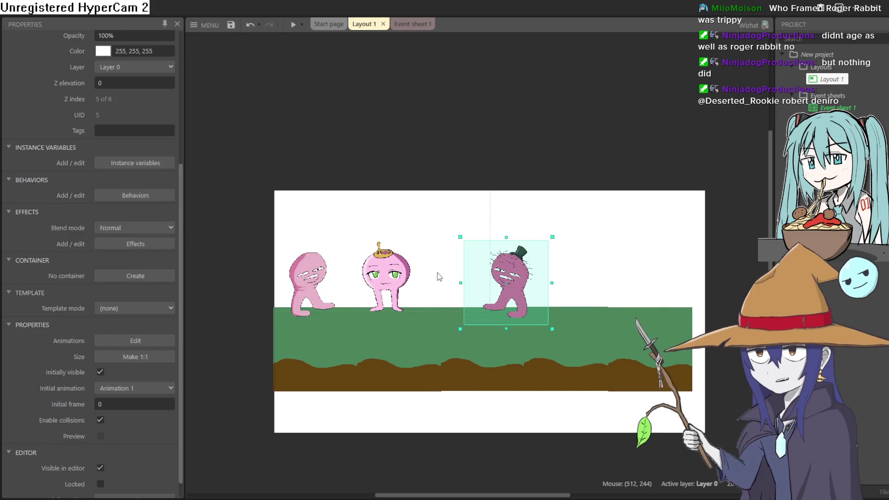
{"action": "left_click_drag", "start_coordinate": [437, 272], "coordinate": [482, 207]}
{"action": "left_click", "coordinate": [448, 218]}
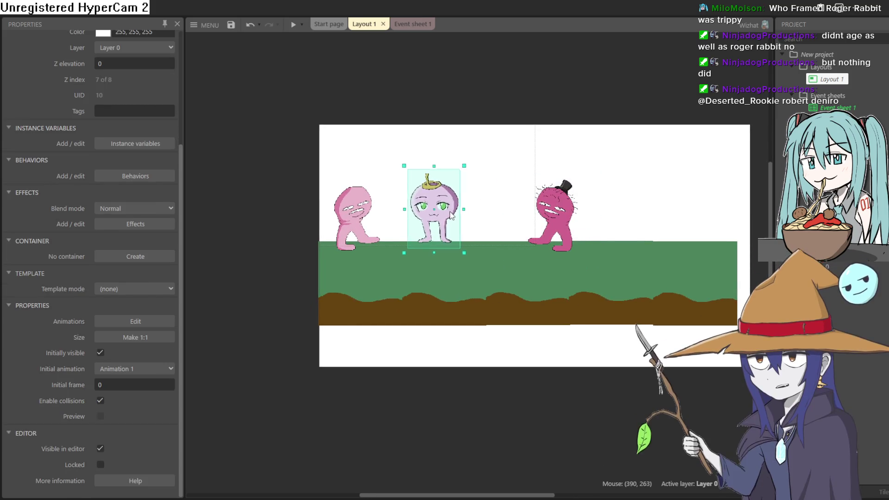
{"action": "mouse_move", "coordinate": [370, 270]}
{"action": "left_mouse_down"}
{"action": "mouse_move", "coordinate": [325, 312]}
{"action": "mouse_move", "coordinate": [312, 290]}
{"action": "mouse_move", "coordinate": [357, 280]}
{"action": "mouse_move", "coordinate": [346, 282]}
{"action": "left_mouse_up"}
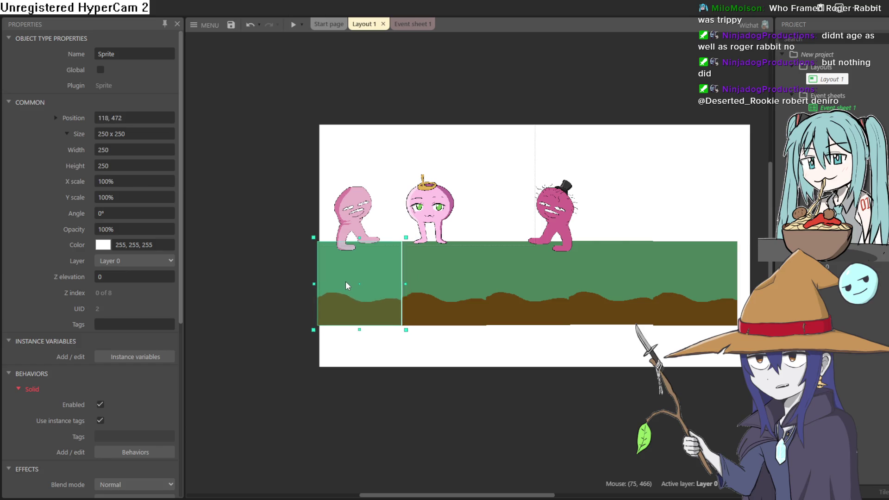
{"action": "left_click", "coordinate": [296, 269]}
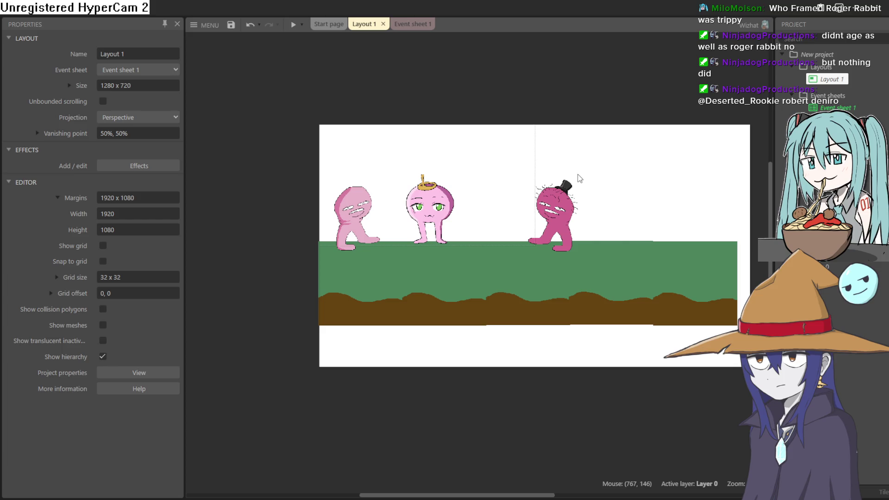
Step: Zoom and pan around the layout to inspect the characters on the ground
{"action": "scroll", "coordinate": [452, 219], "scroll_direction": "up", "scroll_amount": 6}
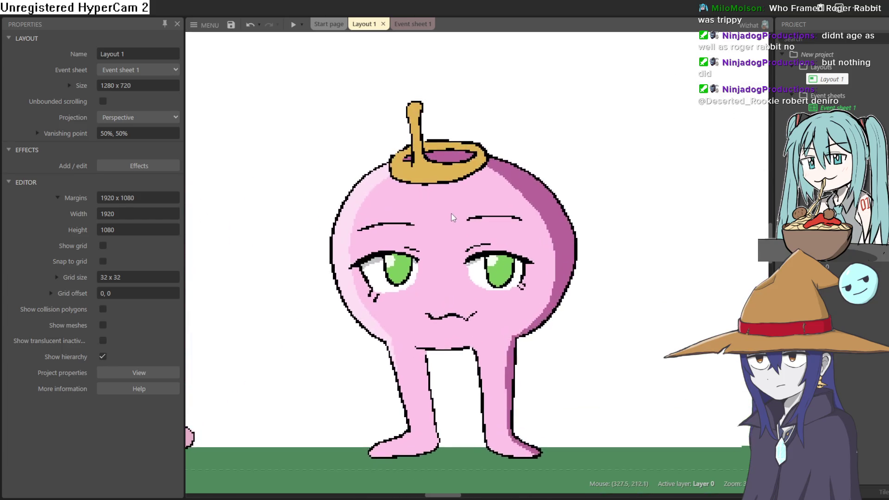
{"action": "scroll", "coordinate": [453, 220], "scroll_direction": "down", "scroll_amount": 5}
{"action": "scroll", "coordinate": [429, 247], "scroll_direction": "up", "scroll_amount": 6}
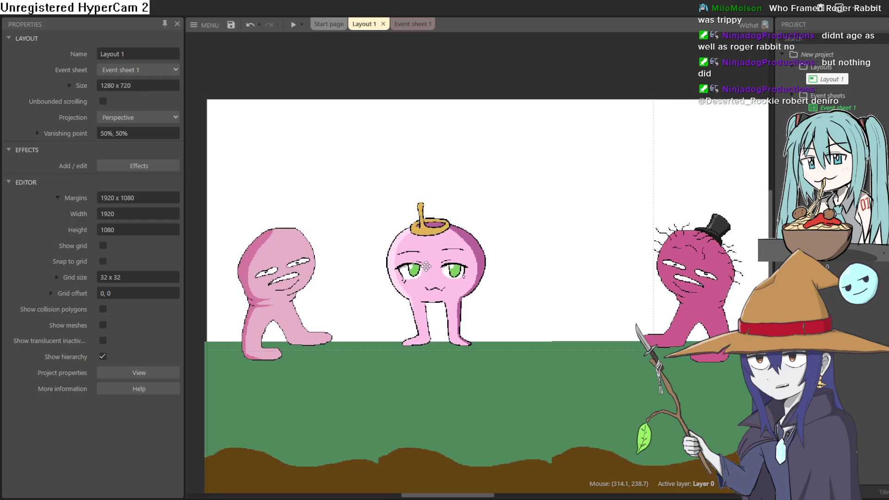
{"action": "scroll", "coordinate": [428, 247], "scroll_direction": "down", "scroll_amount": 4}
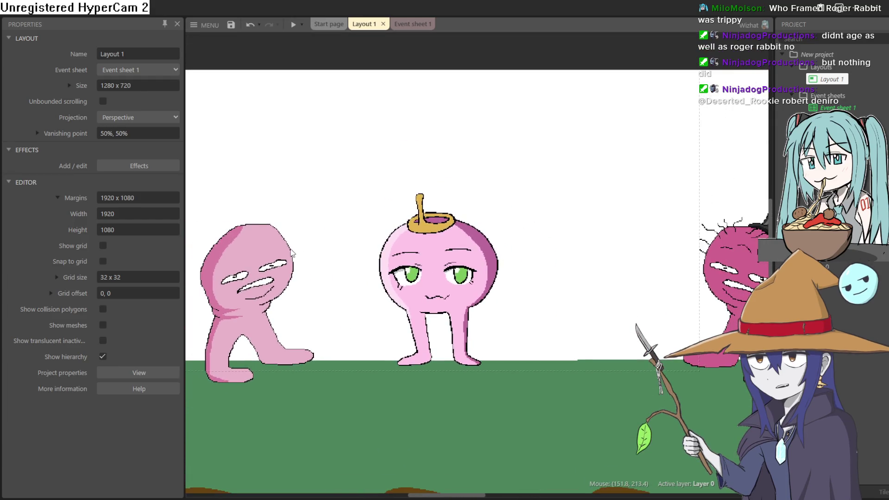
{"action": "scroll", "coordinate": [428, 247], "scroll_direction": "up", "scroll_amount": 6}
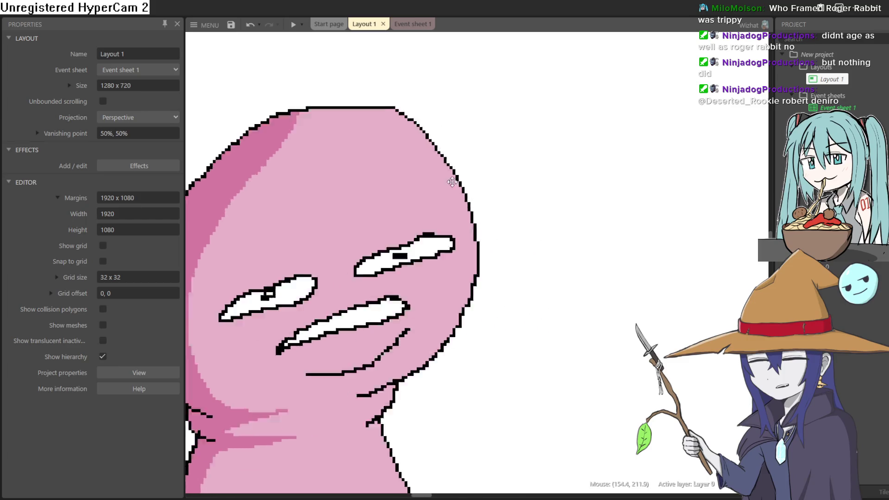
{"action": "scroll", "coordinate": [572, 187], "scroll_direction": "down", "scroll_amount": 4}
{"action": "scroll", "coordinate": [438, 215], "scroll_direction": "up", "scroll_amount": 6}
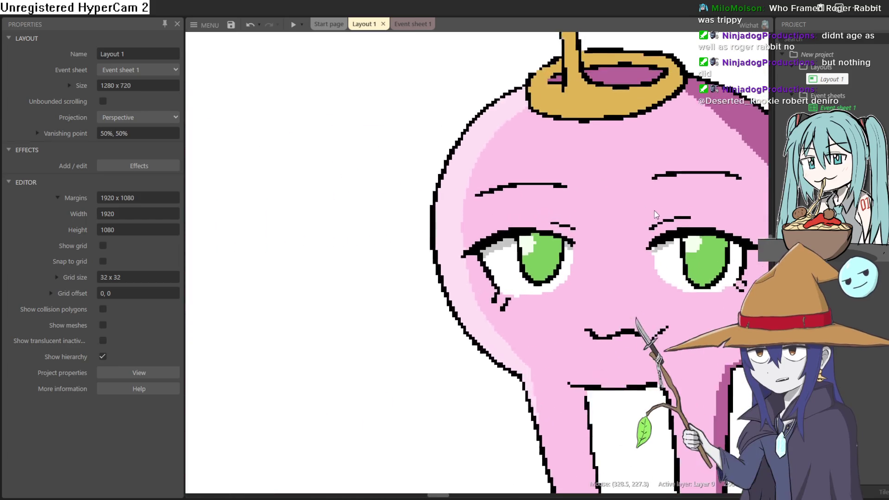
{"action": "scroll", "coordinate": [437, 215], "scroll_direction": "down", "scroll_amount": 6}
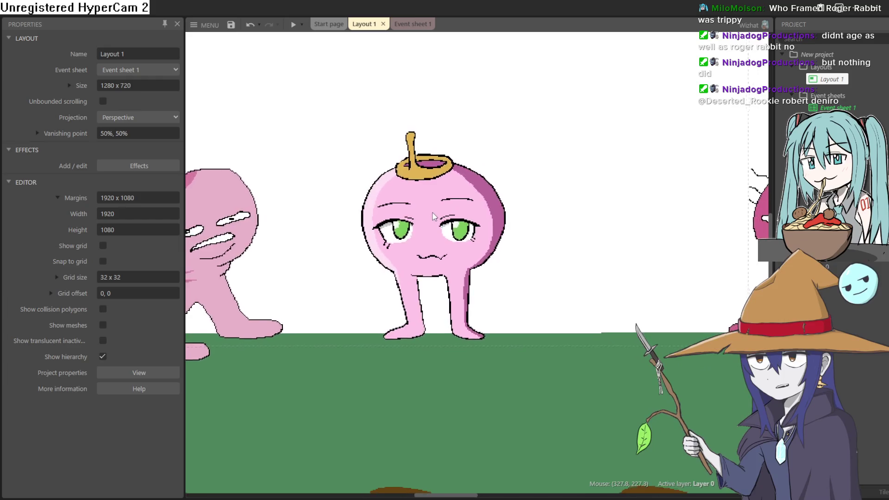
{"action": "left_click_drag", "start_coordinate": [603, 214], "coordinate": [549, 227]}
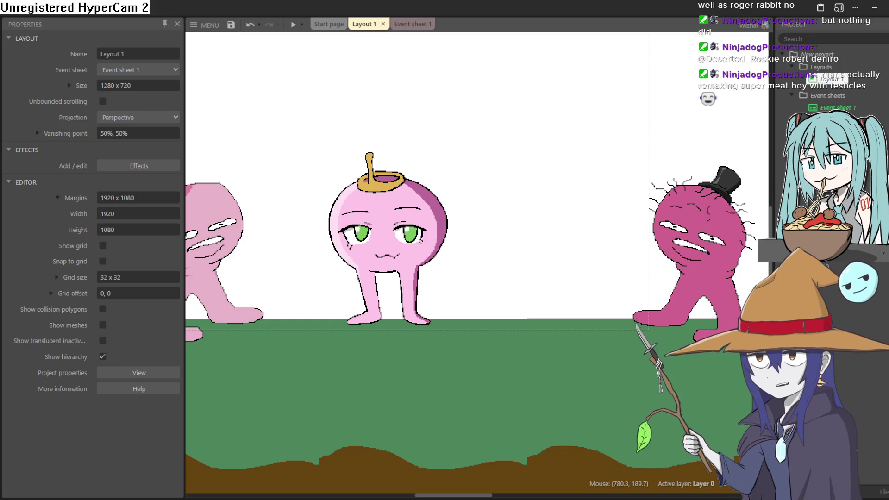
{"action": "mouse_move", "coordinate": [472, 318]}
{"action": "left_mouse_down"}
{"action": "mouse_move", "coordinate": [512, 292]}
{"action": "mouse_move", "coordinate": [532, 293]}
{"action": "left_mouse_up"}
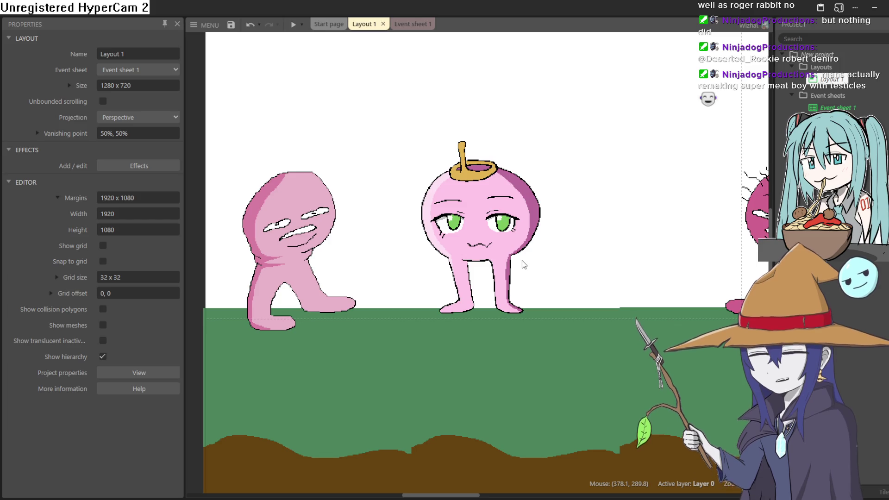
Step: Select the green ground object and switch to Clip Studio Paint
{"action": "scroll", "coordinate": [541, 264], "scroll_direction": "up", "scroll_amount": 1}
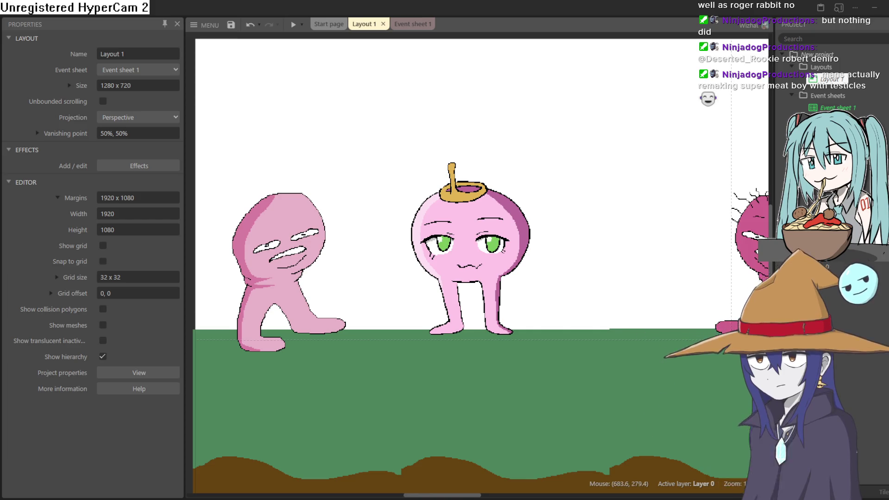
{"action": "left_click", "coordinate": [296, 407]}
{"action": "key", "text": "alt+Tab"}
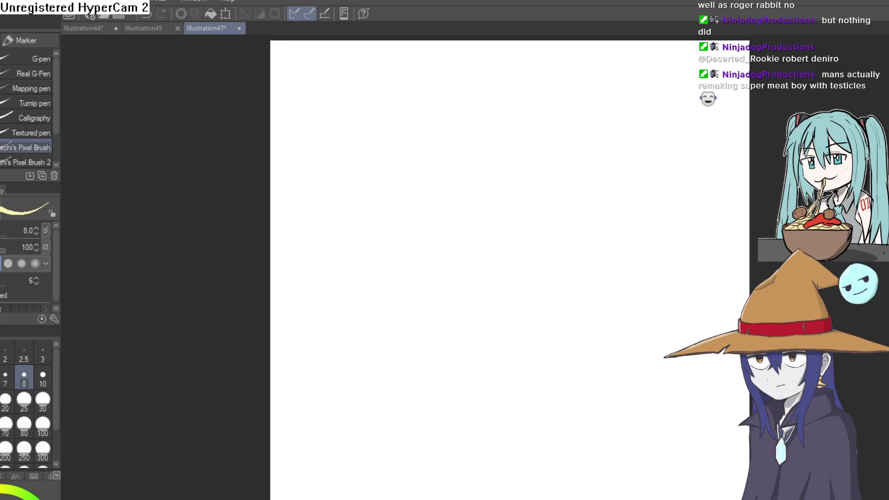
Step: Switch to Aseprite and create Sprite-0006 at 1000 × 1000 with a transparent background
{"action": "key", "text": "alt+Tab"}
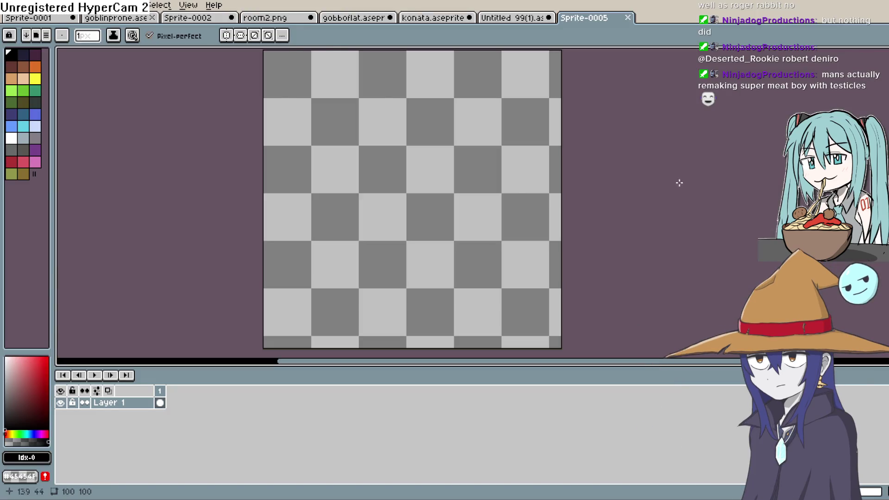
{"action": "left_click", "coordinate": [17, 5]}
{"action": "left_click", "coordinate": [24, 27]}
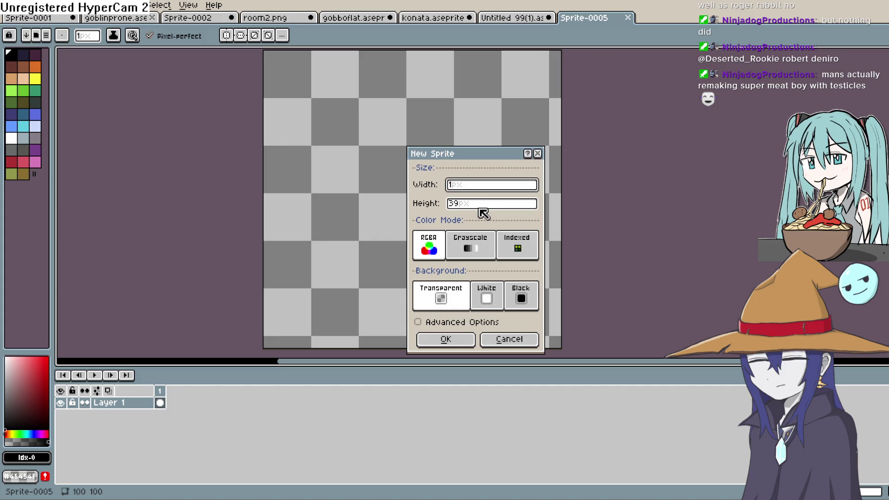
{"action": "type", "text": "000"}
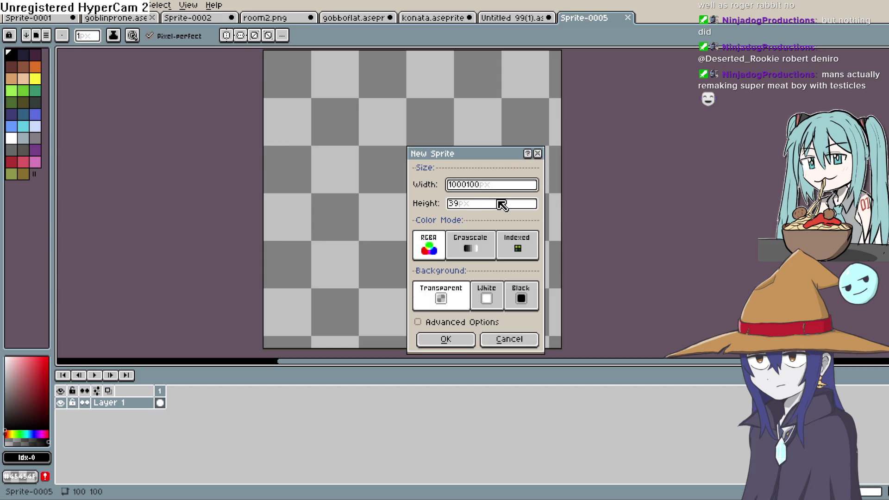
{"action": "left_click", "coordinate": [500, 204]}
{"action": "type", "text": "1000"}
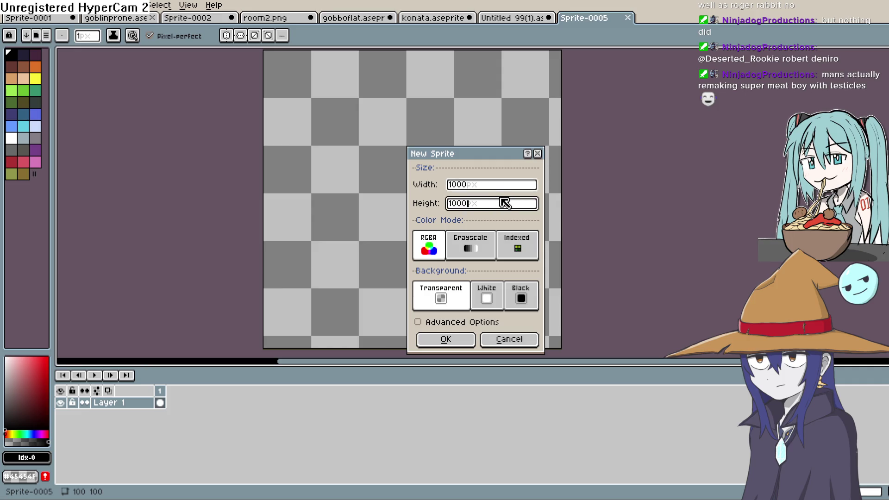
{"action": "left_click", "coordinate": [458, 338]}
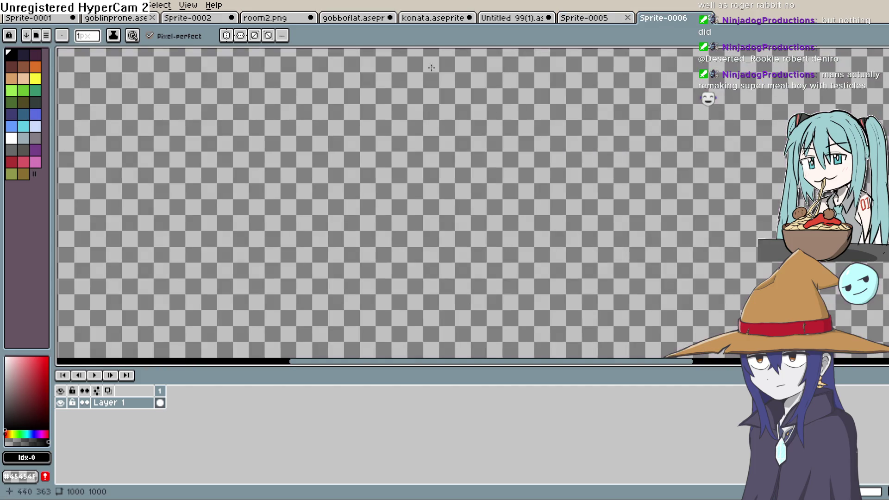
Step: Turn on View > Tiled Mode > Tiled in X Axis so the canvas repeats horizontally
{"action": "left_click", "coordinate": [165, 7]}
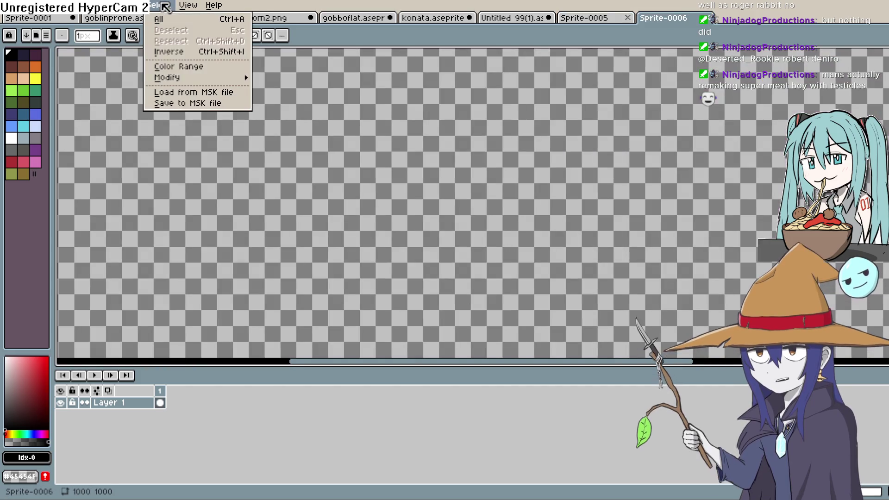
{"action": "mouse_move", "coordinate": [105, 6]}
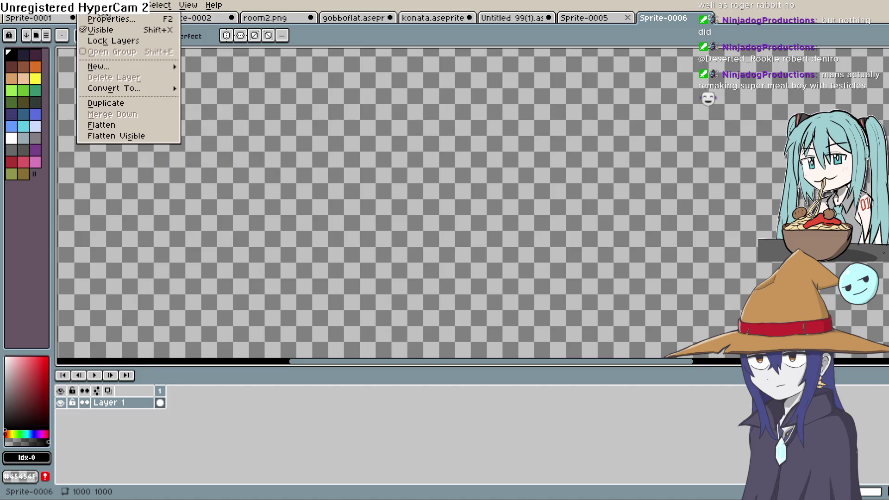
{"action": "mouse_move", "coordinate": [188, 5]}
{"action": "mouse_move", "coordinate": [213, 61]}
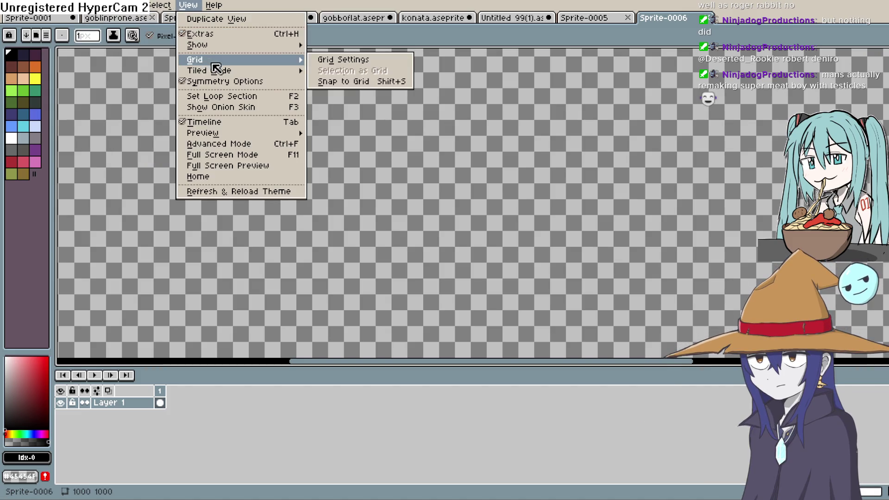
{"action": "mouse_move", "coordinate": [255, 73]}
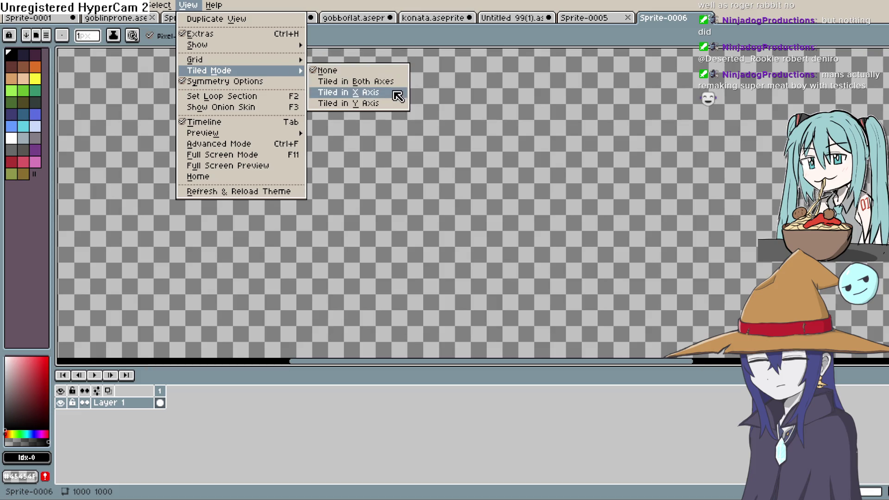
{"action": "left_click", "coordinate": [394, 98]}
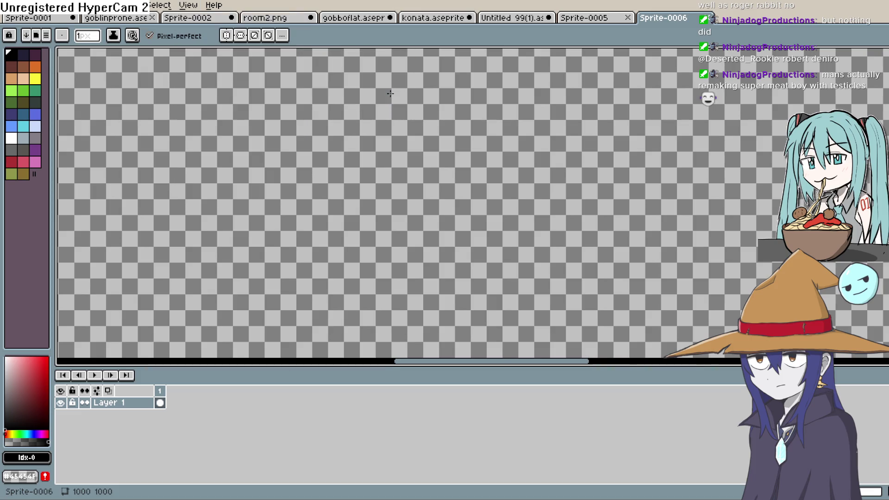
{"action": "scroll", "coordinate": [538, 194], "scroll_direction": "down", "scroll_amount": 3}
{"action": "scroll", "coordinate": [538, 194], "scroll_direction": "up", "scroll_amount": 2}
{"action": "left_click_drag", "start_coordinate": [539, 195], "coordinate": [489, 193]}
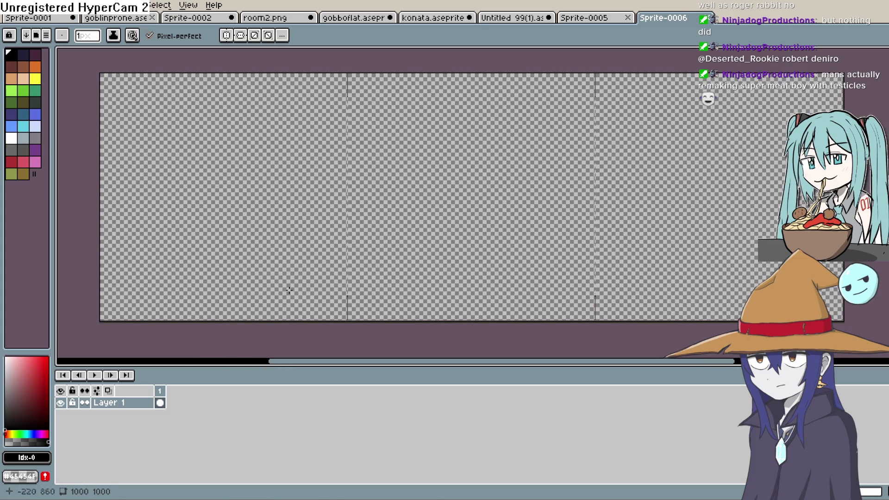
Step: Fill the transparent canvas with white using the Paint Bucket
{"action": "left_click", "coordinate": [11, 138]}
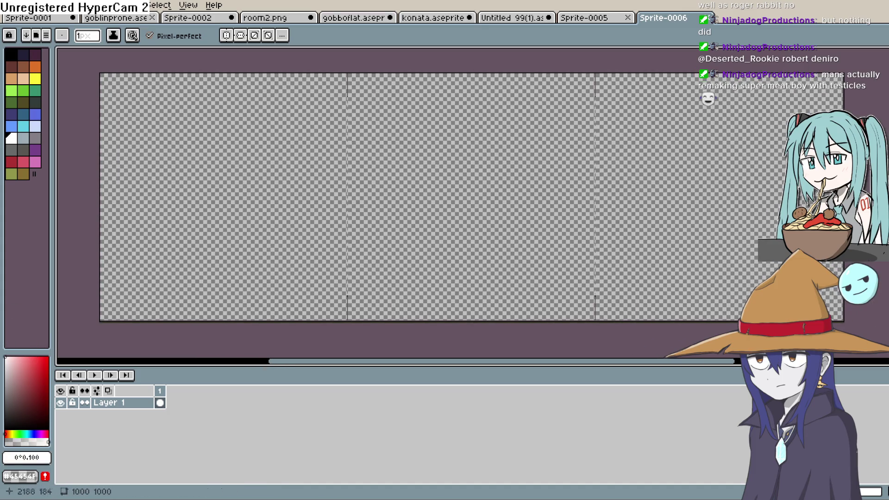
{"action": "key", "text": "g"}
{"action": "left_click", "coordinate": [442, 187]}
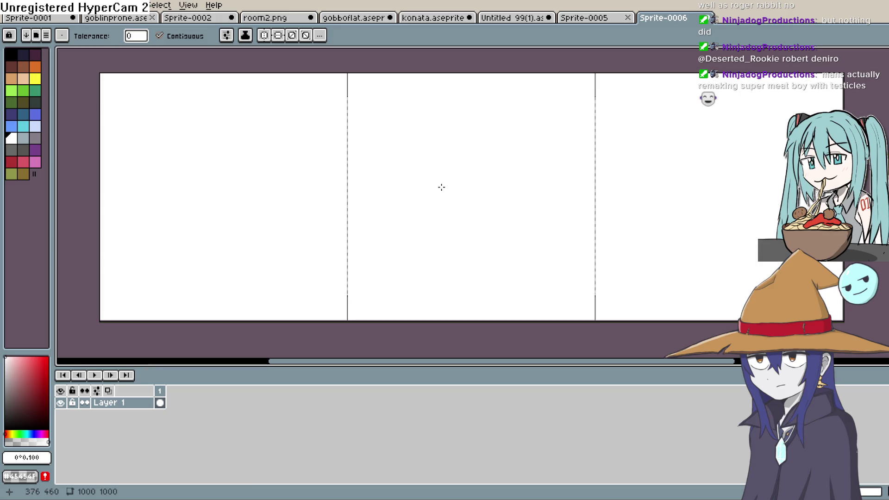
{"action": "scroll", "coordinate": [462, 165], "scroll_direction": "up", "scroll_amount": 1}
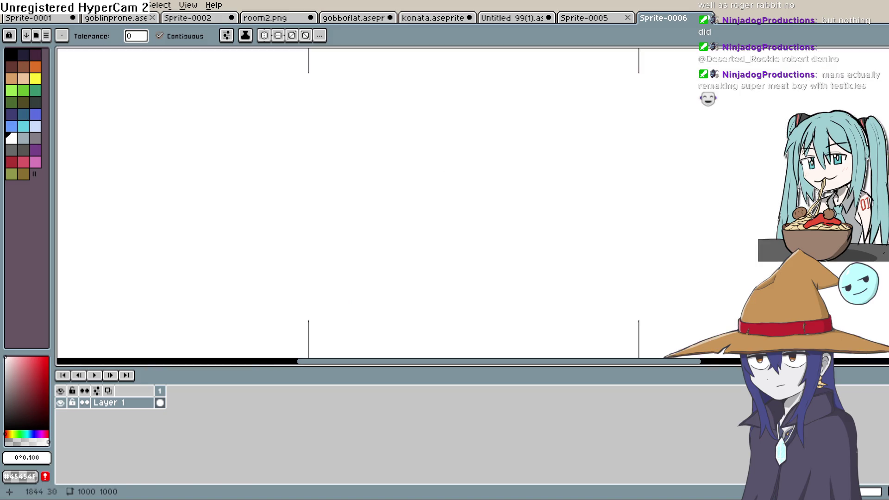
{"action": "key", "text": "b"}
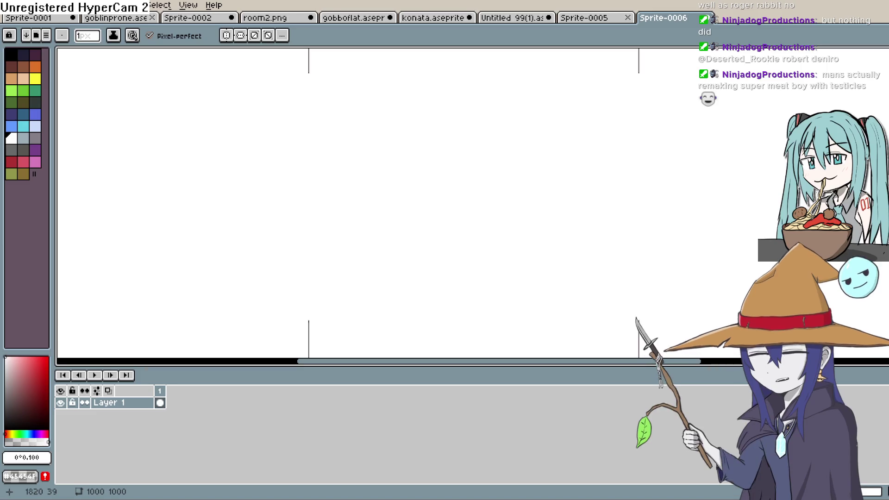
Step: Choose a pale cyan drawing colour and add Layer 2 above the white layer
{"action": "left_click", "coordinate": [11, 54]}
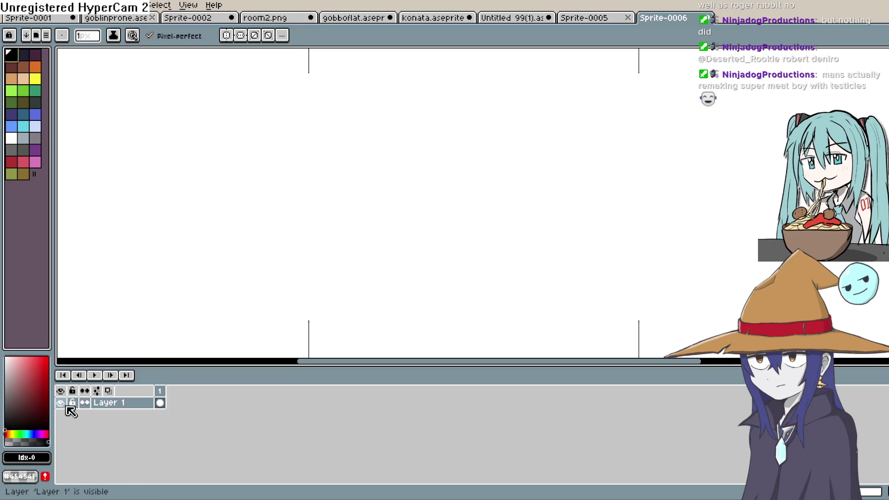
{"action": "left_click", "coordinate": [26, 129]}
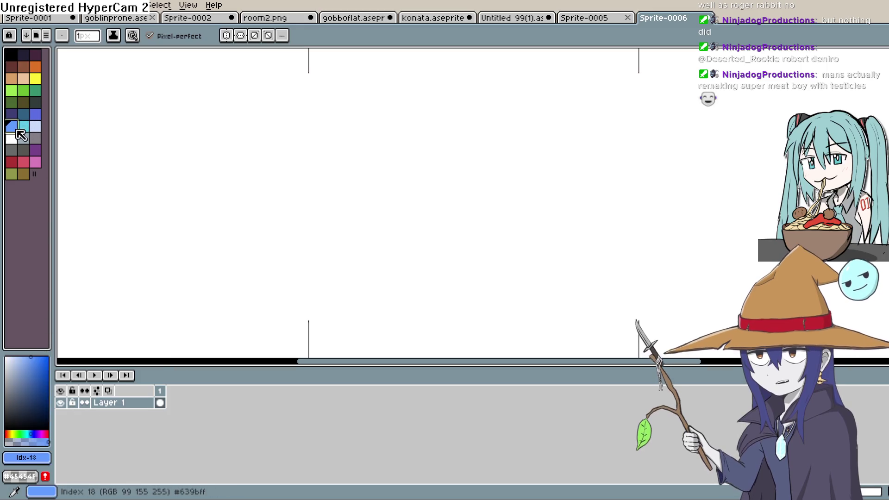
{"action": "left_click", "coordinate": [18, 354]}
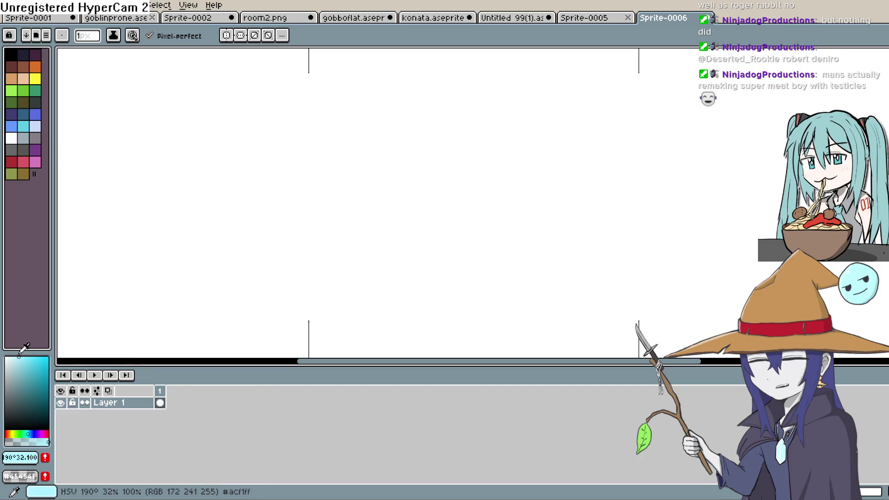
{"action": "key", "text": "v"}
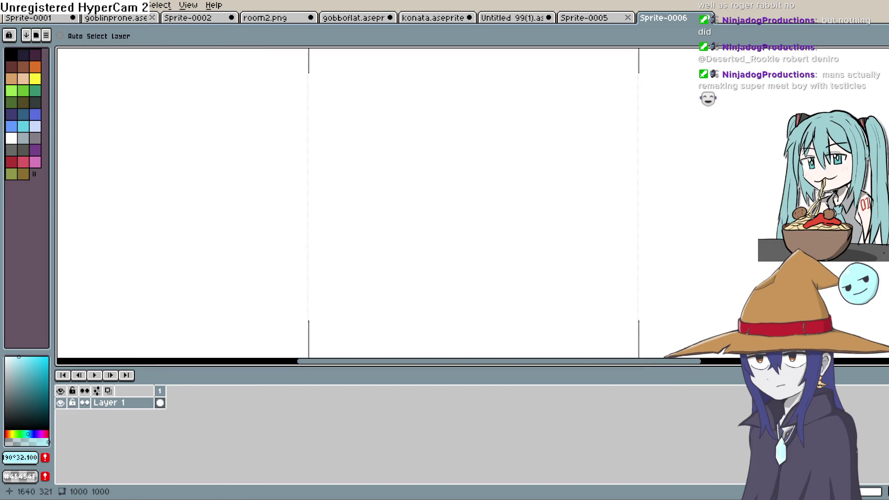
{"action": "key", "text": "shift+n"}
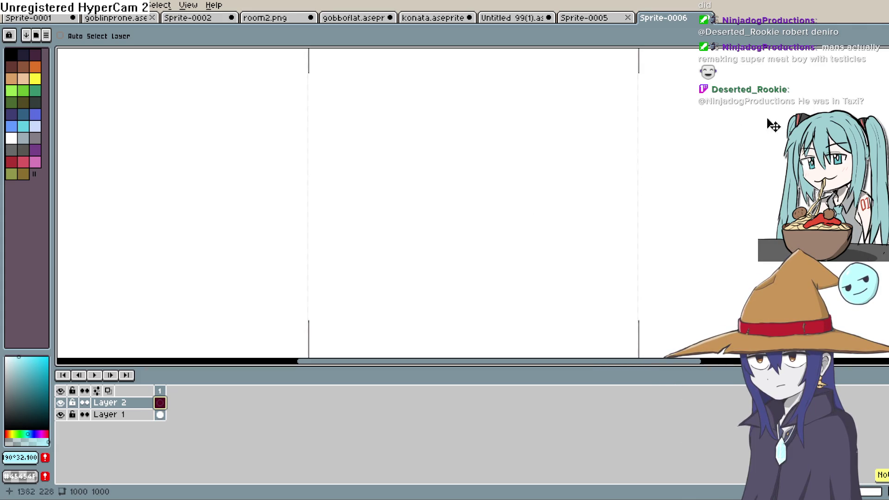
Step: Bucket-fill the sky light cyan, then choose a very pale cyan
{"action": "key", "text": "b"}
{"action": "left_click", "coordinate": [17, 356]}
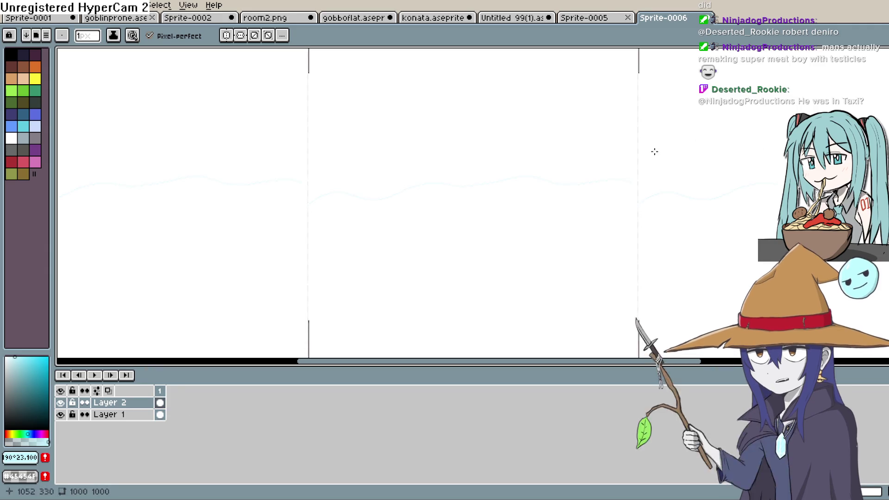
{"action": "key", "text": "ctrl+z"}
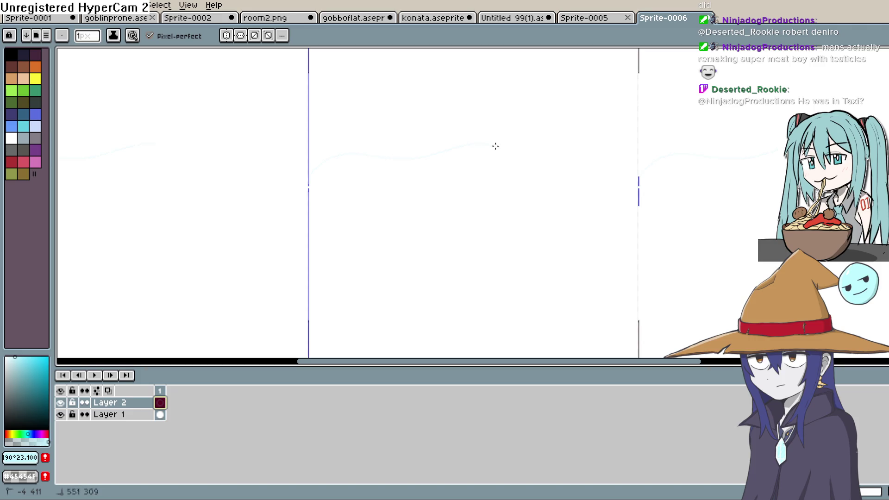
{"action": "key", "text": "g"}
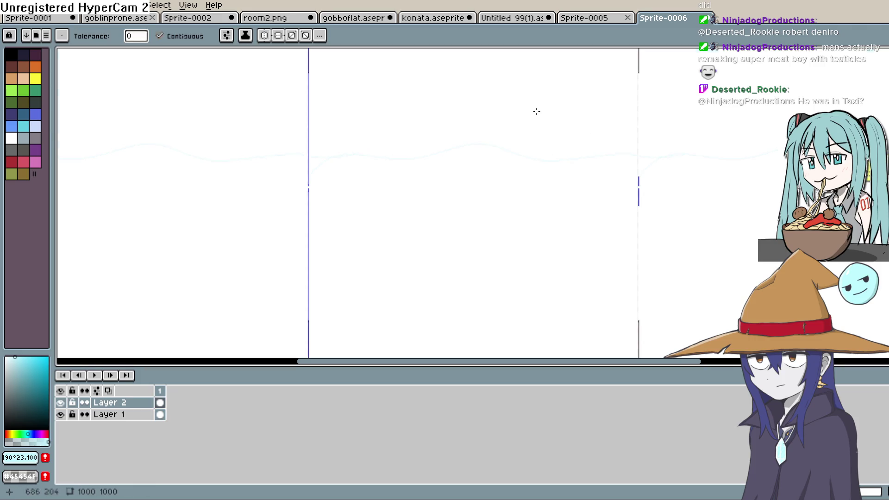
{"action": "left_click", "coordinate": [536, 111]}
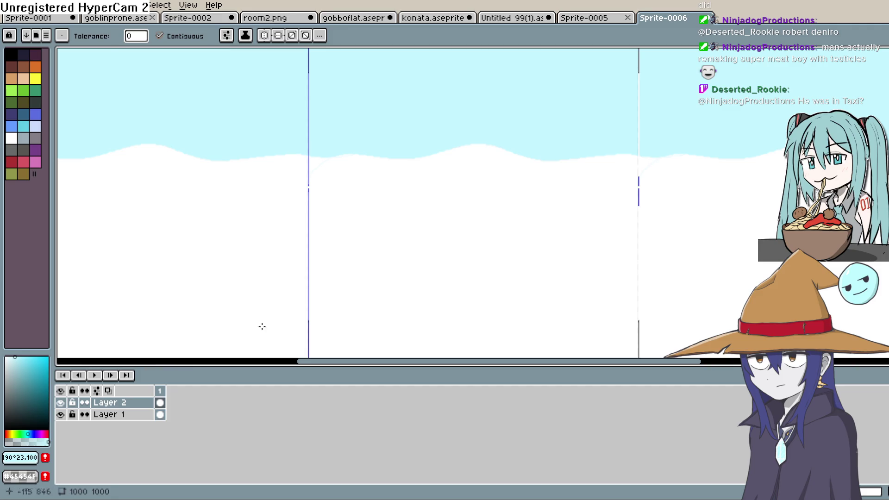
{"action": "left_click", "coordinate": [20, 373]}
{"action": "left_click", "coordinate": [10, 360]}
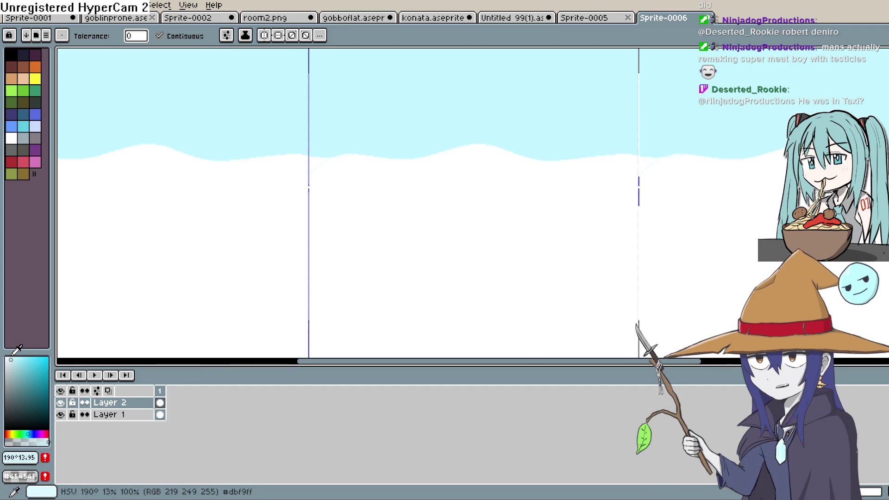
Step: Draw a wavy pale cyan line across the upper sky near the top edge
{"action": "key", "text": "b"}
{"action": "left_click_drag", "start_coordinate": [527, 147], "coordinate": [515, 238]}
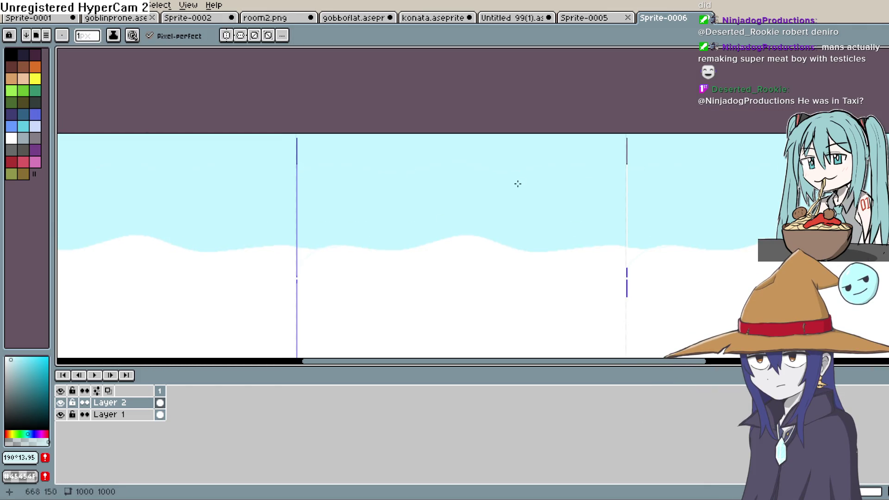
{"action": "scroll", "coordinate": [513, 187], "scroll_direction": "down", "scroll_amount": 1}
{"action": "scroll", "coordinate": [509, 189], "scroll_direction": "up", "scroll_amount": 3}
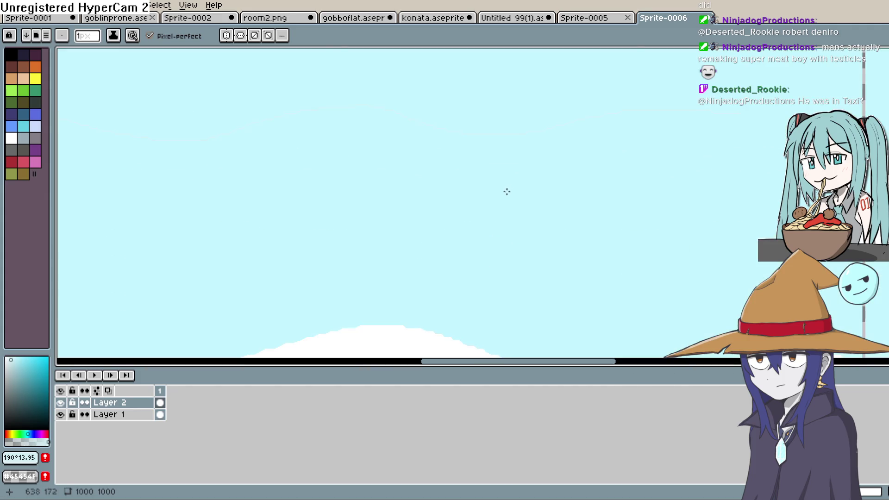
{"action": "key", "text": "space"}
{"action": "scroll", "coordinate": [457, 315], "scroll_direction": "down", "scroll_amount": 1}
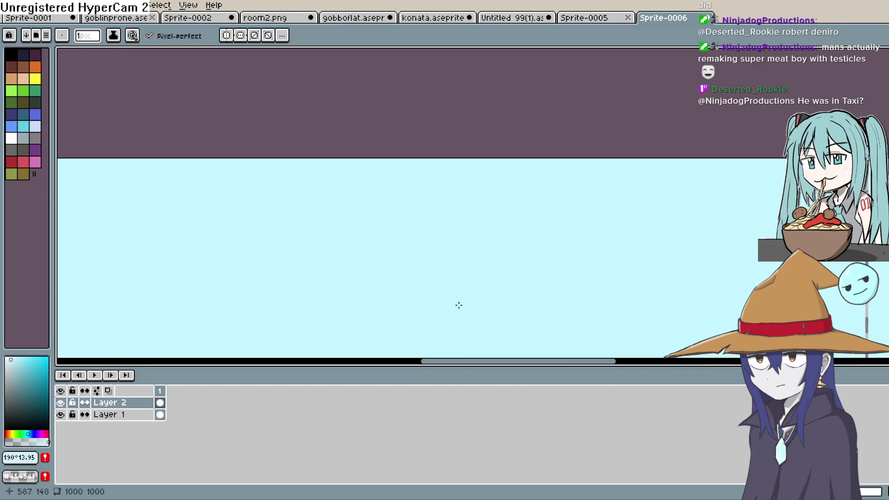
{"action": "scroll", "coordinate": [333, 259], "scroll_direction": "down", "scroll_amount": 1}
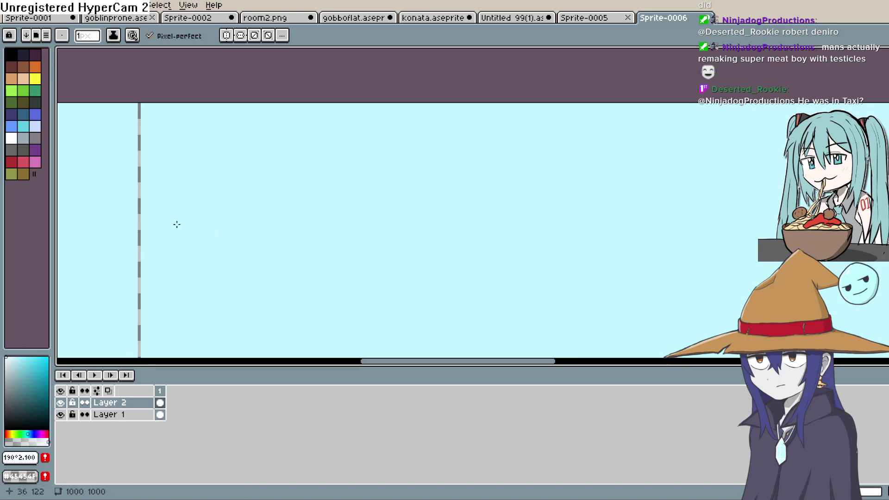
{"action": "left_click_drag", "start_coordinate": [136, 224], "coordinate": [194, 219]}
{"action": "left_click_drag", "start_coordinate": [778, 208], "coordinate": [467, 240]}
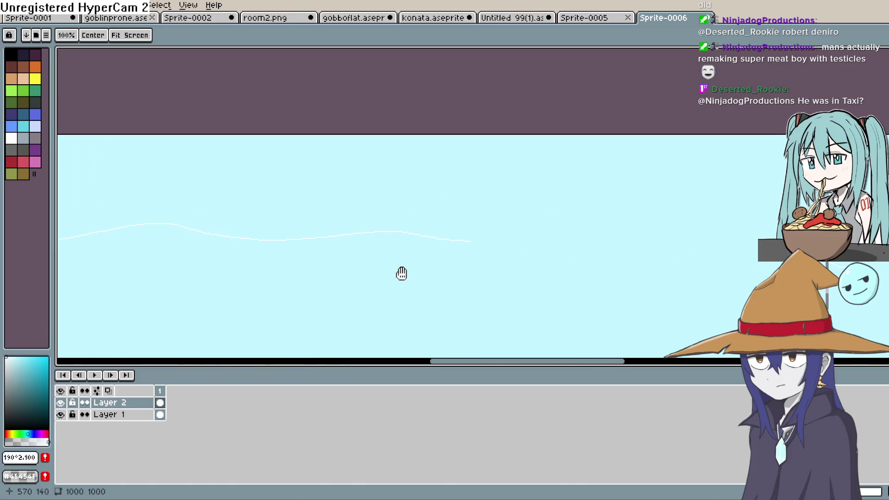
{"action": "left_click_drag", "start_coordinate": [621, 225], "coordinate": [501, 245]}
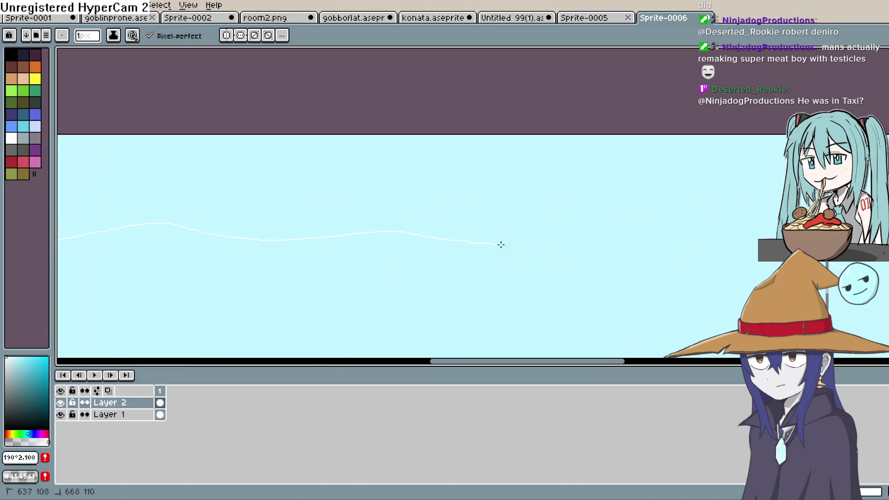
{"action": "left_click_drag", "start_coordinate": [763, 228], "coordinate": [763, 228]}
Step: Fill the area above the wavy line and the leftover cyan sliver white
{"action": "key", "text": "g"}
{"action": "left_click", "coordinate": [667, 189]}
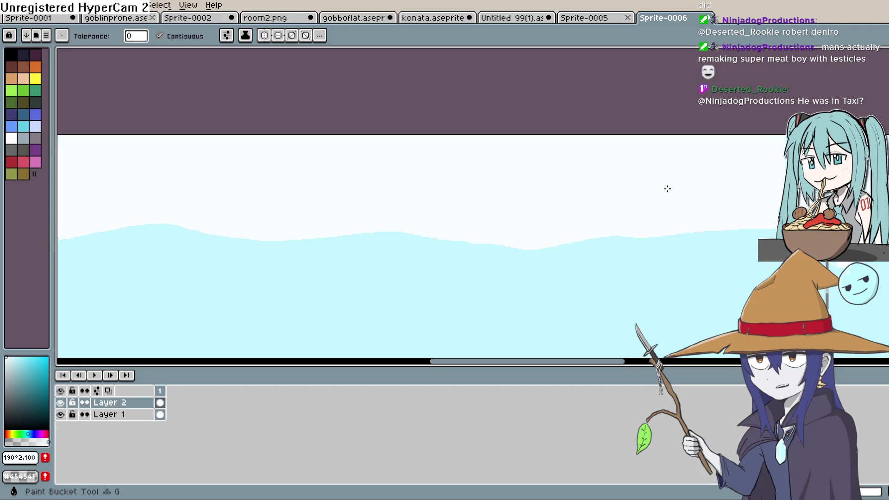
{"action": "key", "text": "space"}
{"action": "left_click_drag", "start_coordinate": [828, 259], "coordinate": [703, 231]}
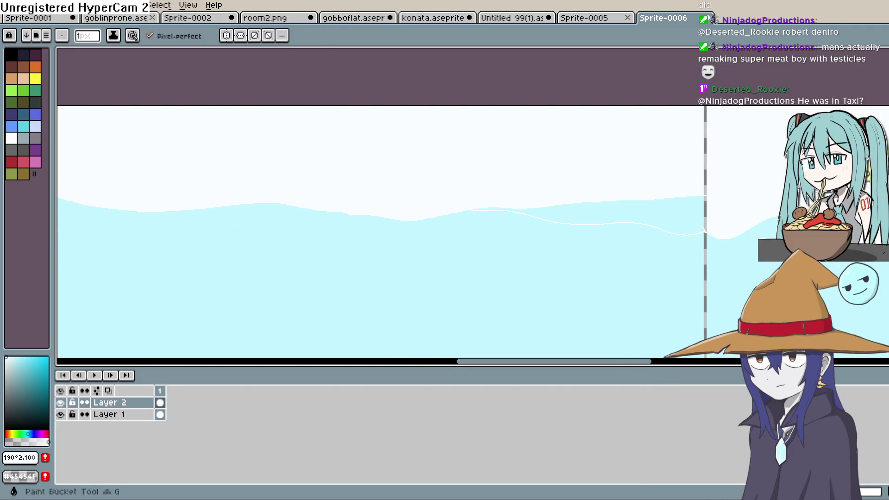
{"action": "key", "text": "shift+g"}
{"action": "left_click", "coordinate": [660, 208]}
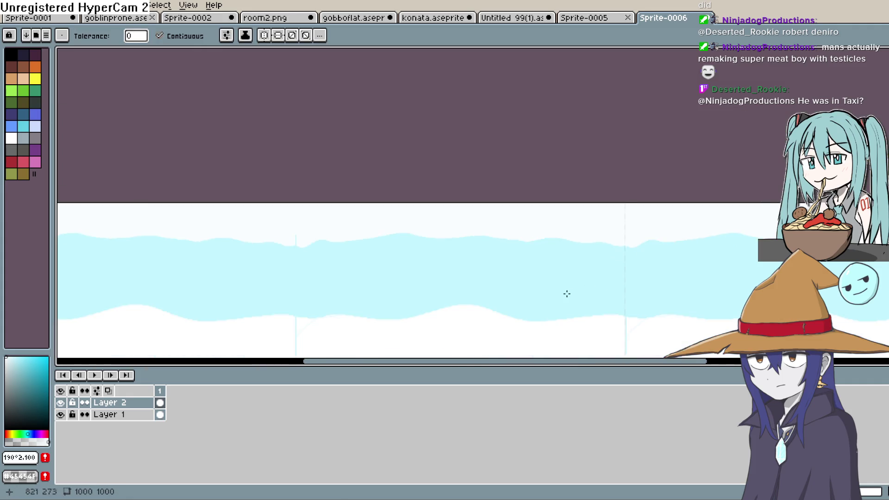
{"action": "mouse_move", "coordinate": [565, 294]}
{"action": "left_mouse_down"}
{"action": "mouse_move", "coordinate": [564, 188]}
{"action": "mouse_move", "coordinate": [563, 239]}
{"action": "left_mouse_up"}
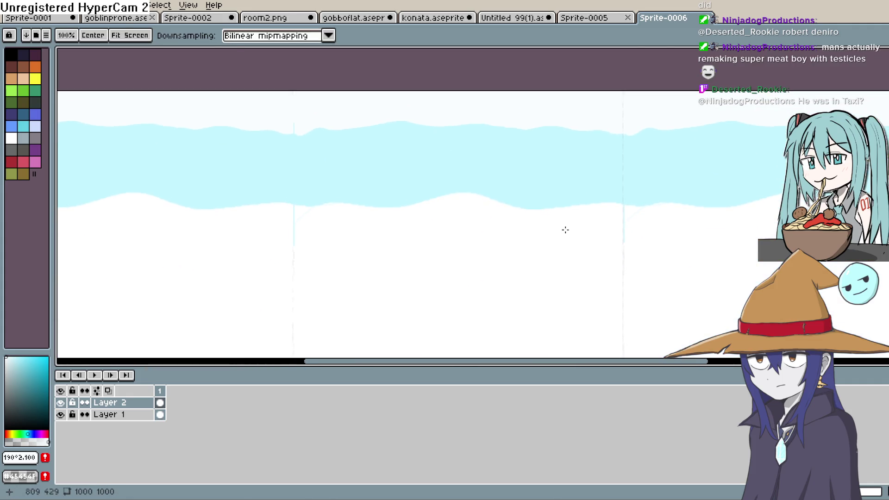
Step: Sample the white and cyan sky colours, then pick a darker, slightly hue-shifted blue
{"action": "key", "text": "i"}
{"action": "left_click", "coordinate": [447, 254]}
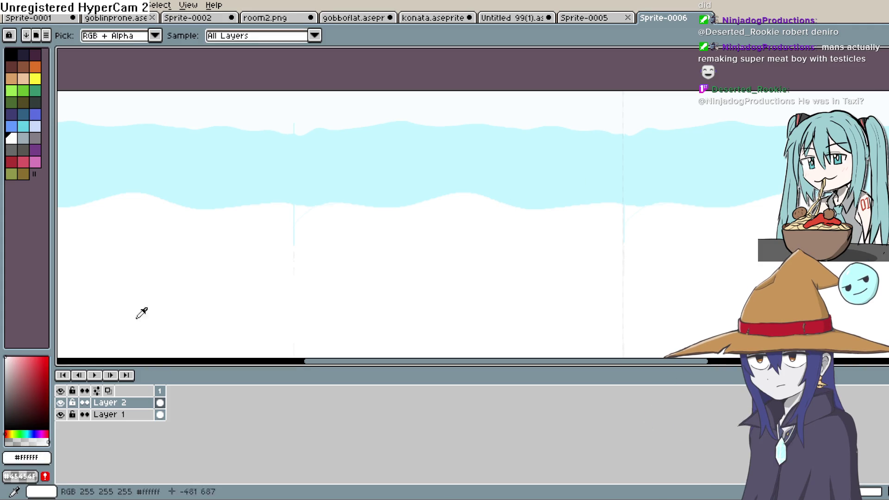
{"action": "left_click", "coordinate": [296, 200]}
{"action": "left_click", "coordinate": [23, 374]}
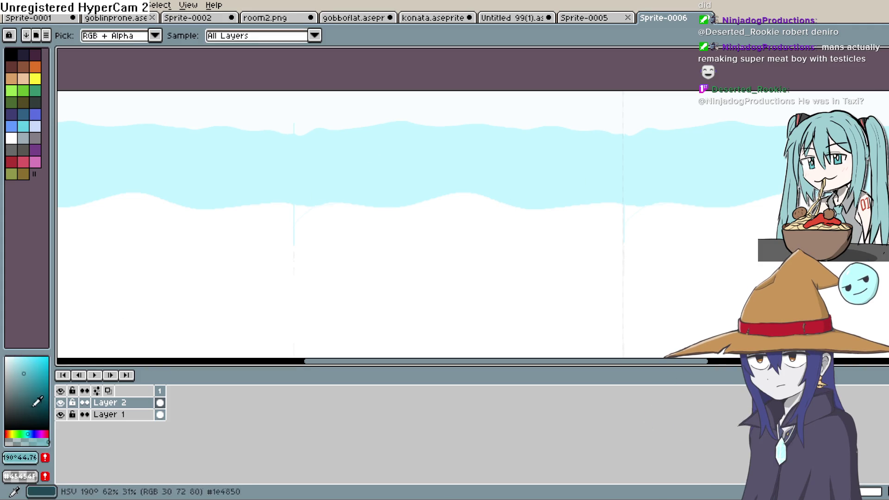
{"action": "left_click", "coordinate": [28, 434]}
{"action": "key", "text": "b"}
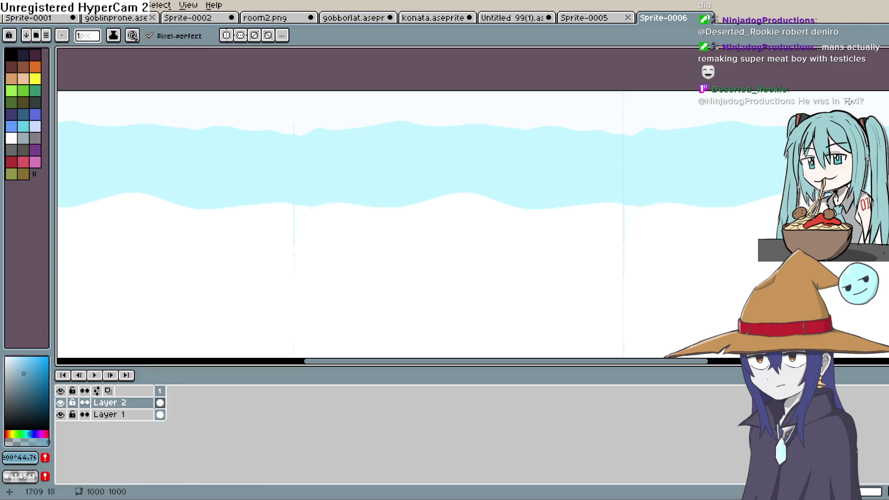
{"action": "left_click_drag", "start_coordinate": [611, 290], "coordinate": [613, 194]}
Step: Bucket-fill the lower white hill area and the white seam wedges dark blue
{"action": "key", "text": "g"}
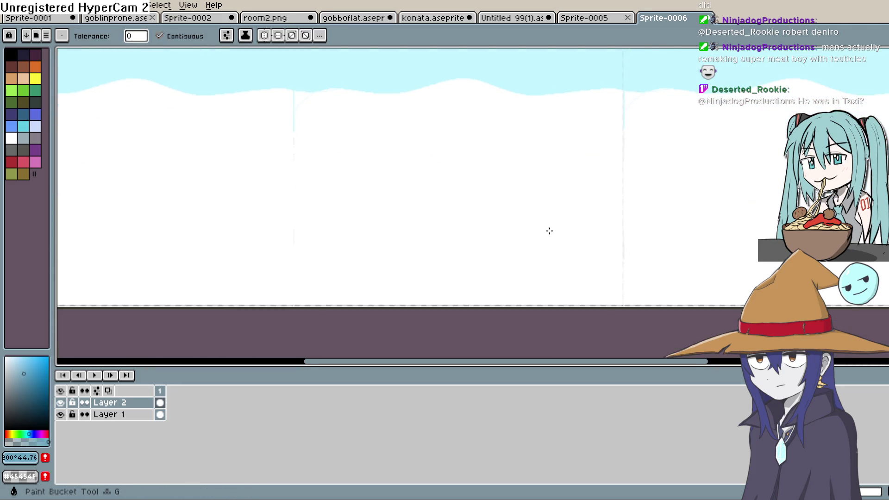
{"action": "left_click", "coordinate": [549, 231]}
{"action": "scroll", "coordinate": [566, 244], "scroll_direction": "up", "scroll_amount": 3}
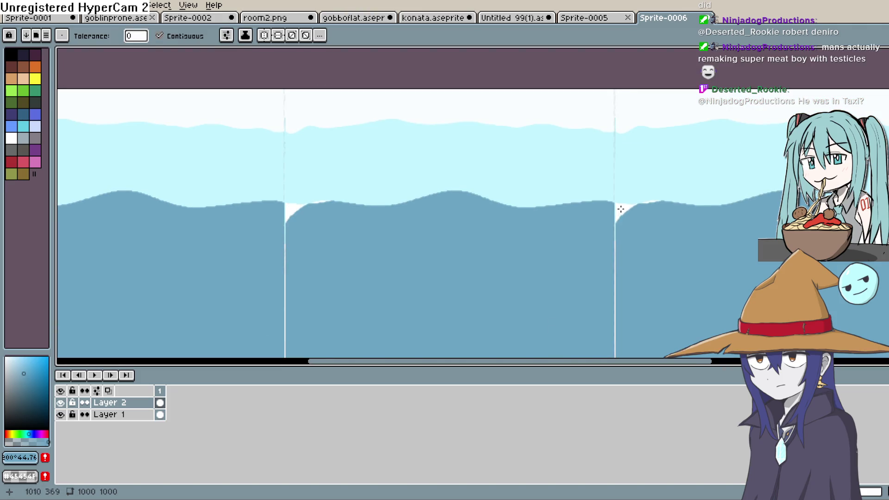
{"action": "left_click", "coordinate": [620, 209]}
{"action": "left_click_drag", "start_coordinate": [397, 272], "coordinate": [402, 288]}
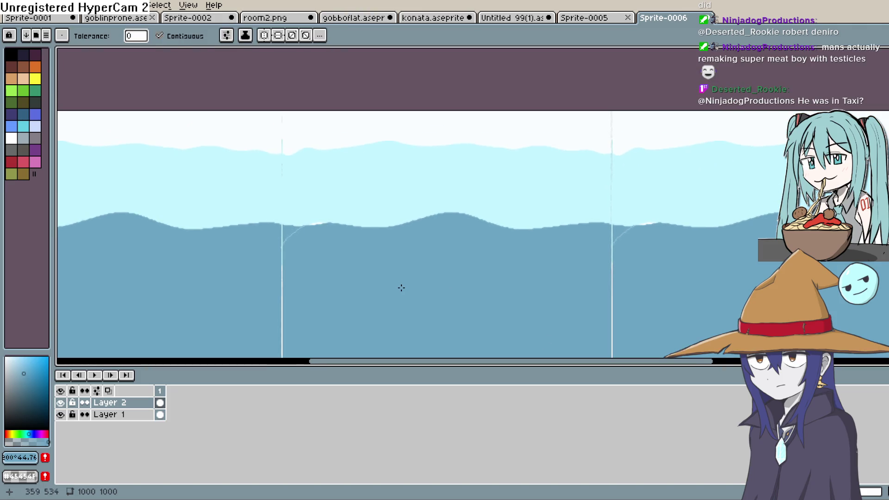
{"action": "scroll", "coordinate": [401, 288], "scroll_direction": "up", "scroll_amount": 2}
{"action": "scroll", "coordinate": [379, 260], "scroll_direction": "down", "scroll_amount": 1}
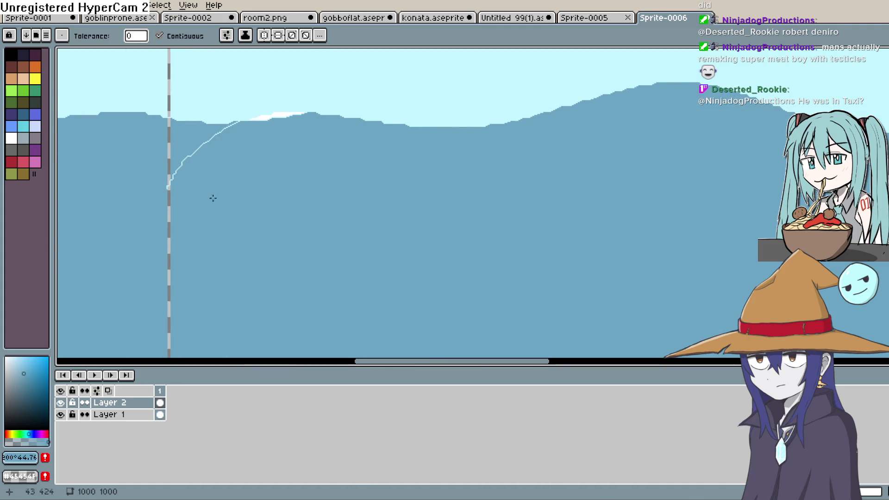
{"action": "key", "text": "e"}
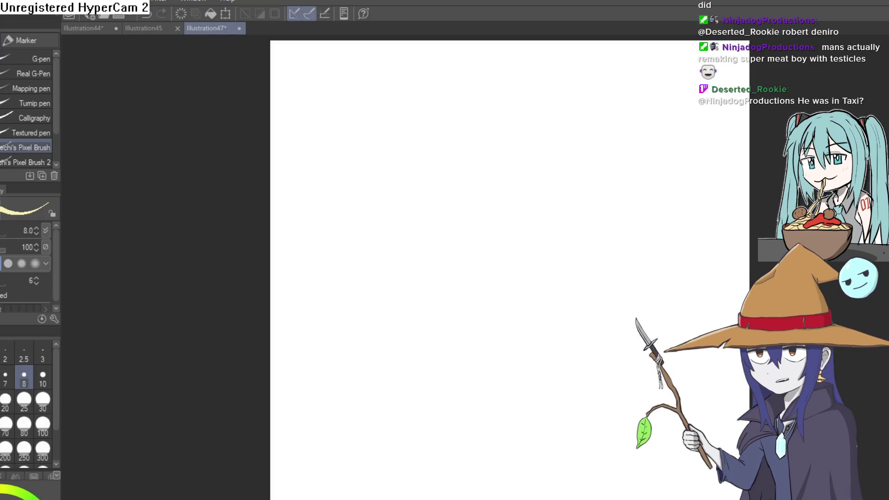
Step: Switch to the Illustration44 pink turnip drawing and frame its legs
{"action": "key", "text": "ctrl+shift+Tab"}
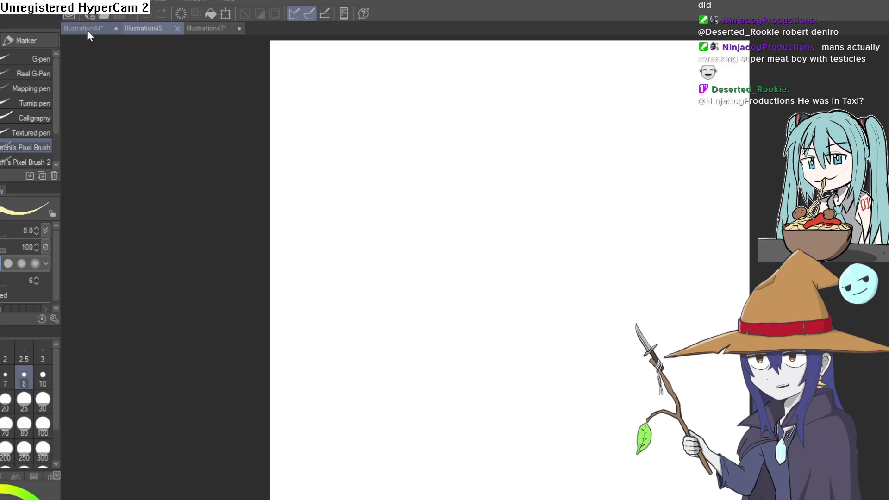
{"action": "left_click", "coordinate": [83, 28]}
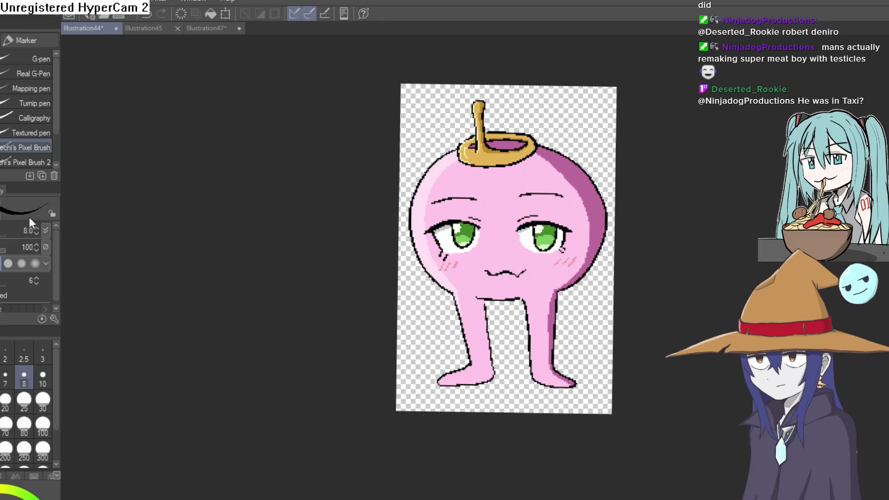
{"action": "left_click_drag", "start_coordinate": [529, 297], "coordinate": [477, 300]}
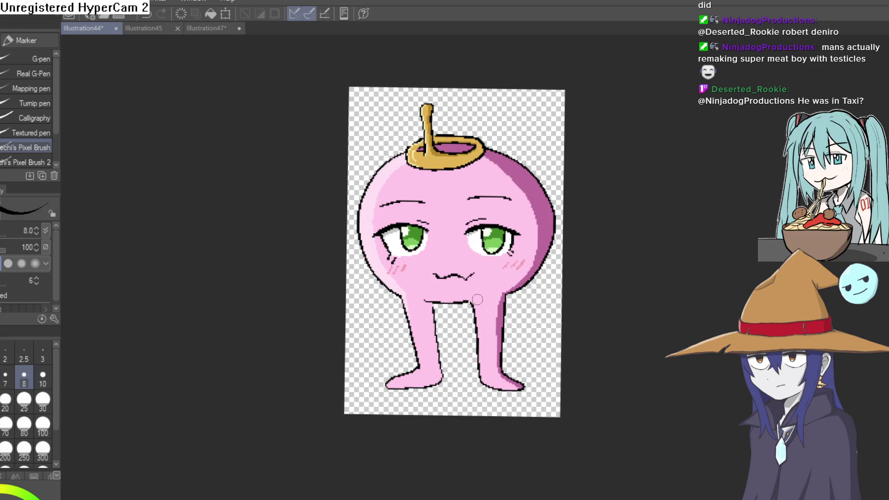
{"action": "scroll", "coordinate": [477, 303], "scroll_direction": "up", "scroll_amount": 3}
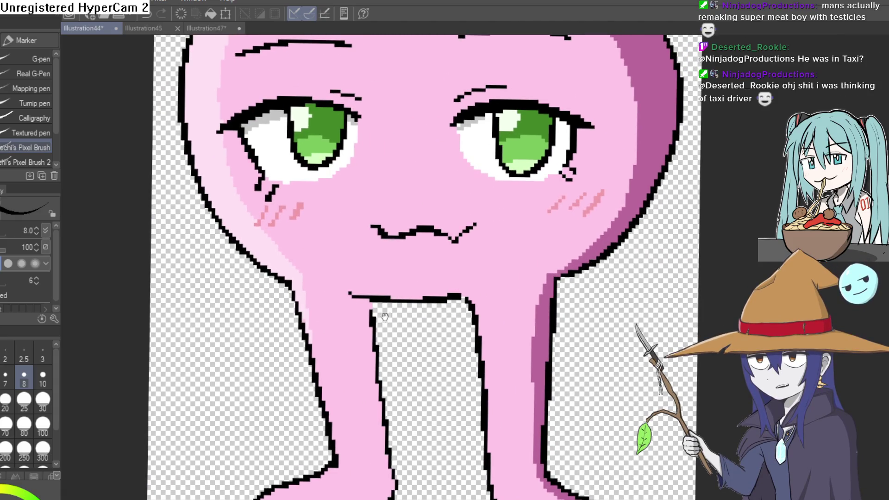
{"action": "left_click_drag", "start_coordinate": [384, 317], "coordinate": [353, 279]}
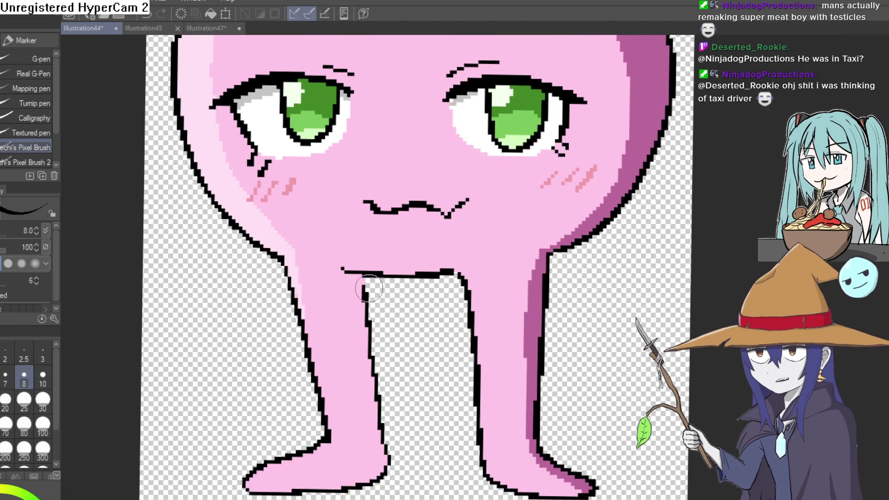
Step: Draw black lines across the left leg, right leg and lower head
{"action": "left_click_drag", "start_coordinate": [369, 342], "coordinate": [311, 347]}
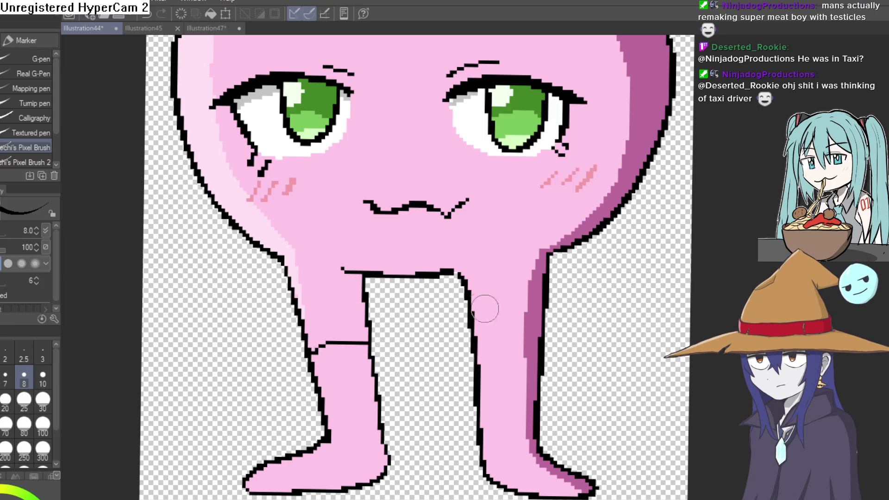
{"action": "left_click_drag", "start_coordinate": [486, 328], "coordinate": [553, 330]}
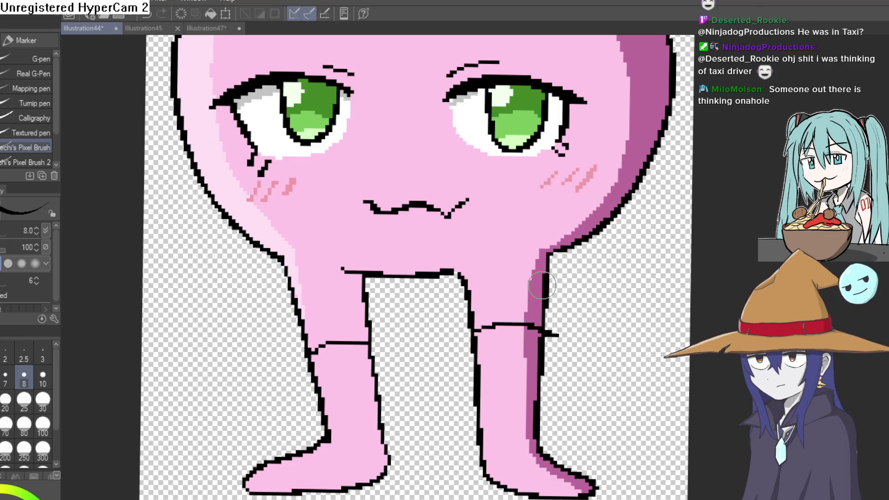
{"action": "mouse_move", "coordinate": [234, 219]}
{"action": "left_mouse_down"}
{"action": "mouse_move", "coordinate": [370, 239]}
{"action": "mouse_move", "coordinate": [486, 233]}
{"action": "mouse_move", "coordinate": [598, 207]}
{"action": "mouse_move", "coordinate": [638, 180]}
{"action": "left_mouse_up"}
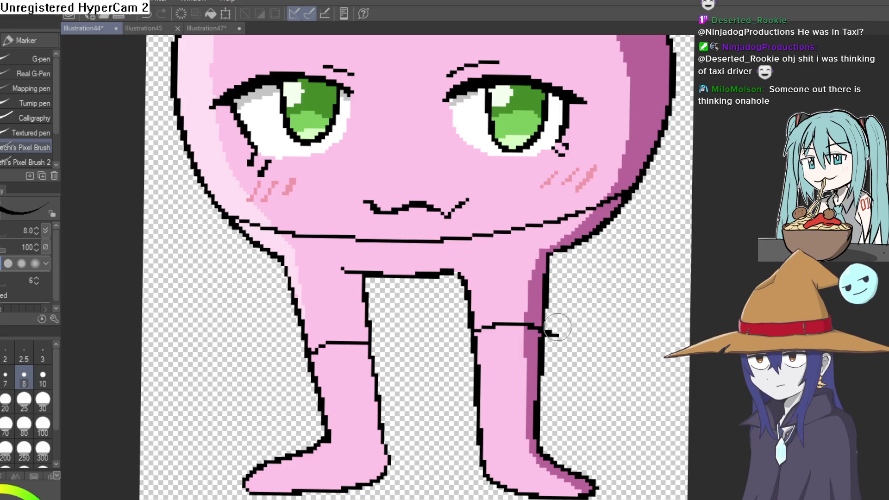
Step: Erase the stray black pixels on the right leg's outline and recentre the character
{"action": "key", "text": "e"}
{"action": "left_click", "coordinate": [549, 333]}
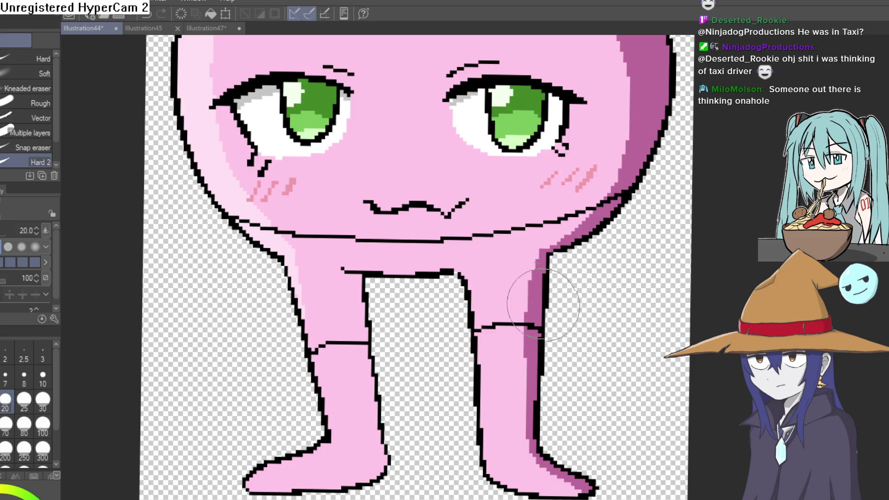
{"action": "key", "text": "g"}
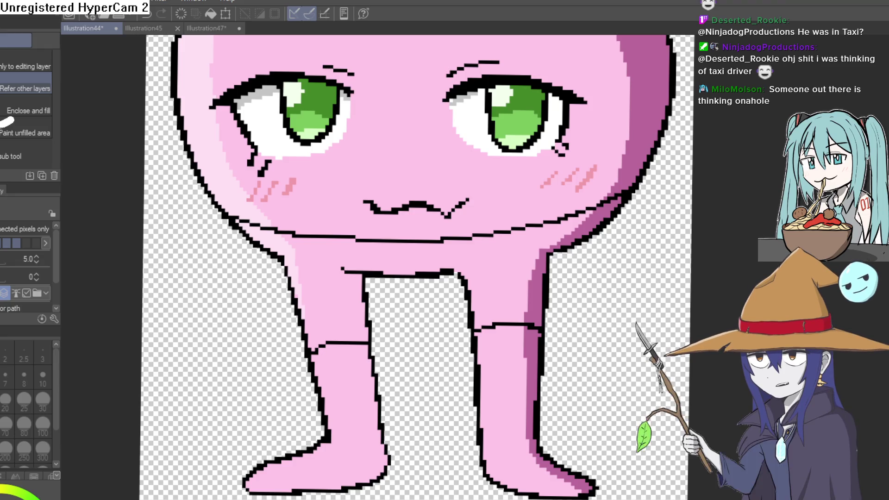
{"action": "left_click_drag", "start_coordinate": [461, 281], "coordinate": [412, 217]}
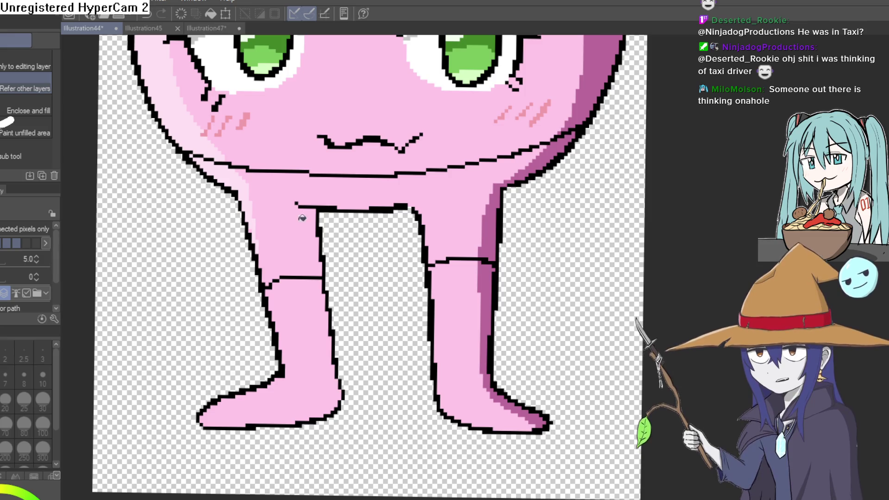
{"action": "scroll", "coordinate": [389, 258], "scroll_direction": "down", "scroll_amount": 3}
{"action": "scroll", "coordinate": [355, 288], "scroll_direction": "up", "scroll_amount": 1}
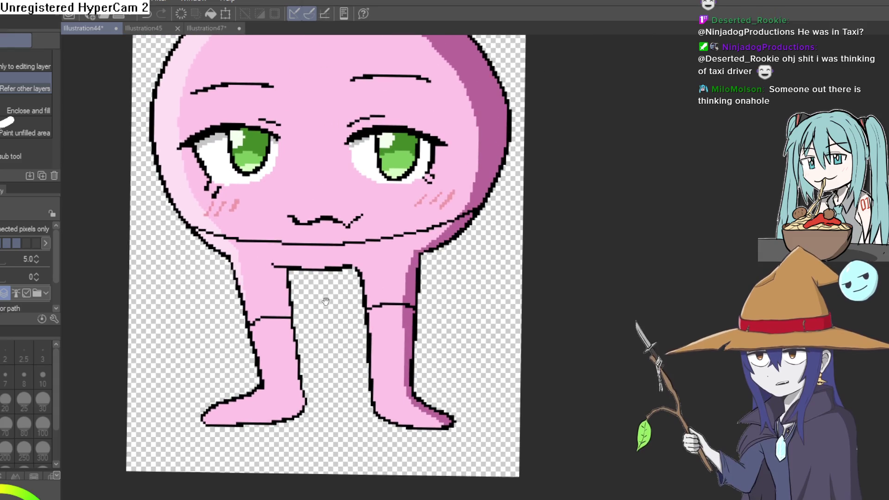
{"action": "scroll", "coordinate": [351, 287], "scroll_direction": "up", "scroll_amount": 1}
{"action": "left_click_drag", "start_coordinate": [347, 287], "coordinate": [350, 273]}
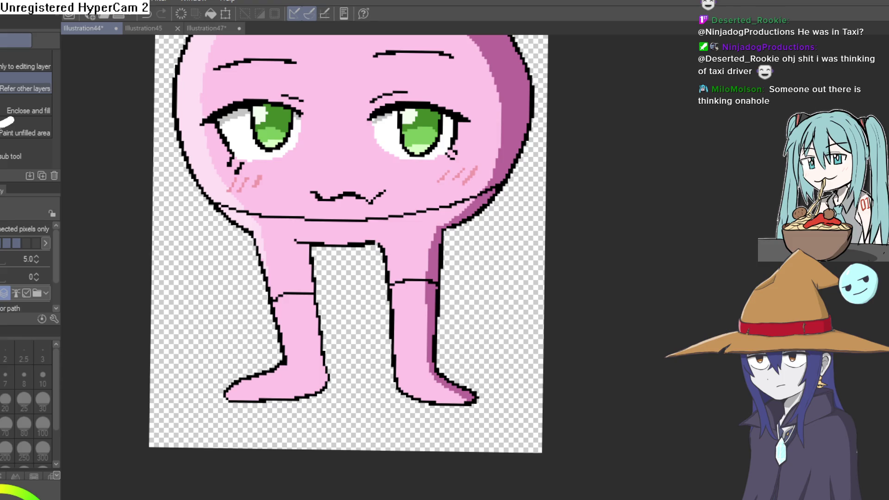
Step: Fill the shorts area and the pink strip on its right dark grey
{"action": "left_click", "coordinate": [351, 234]}
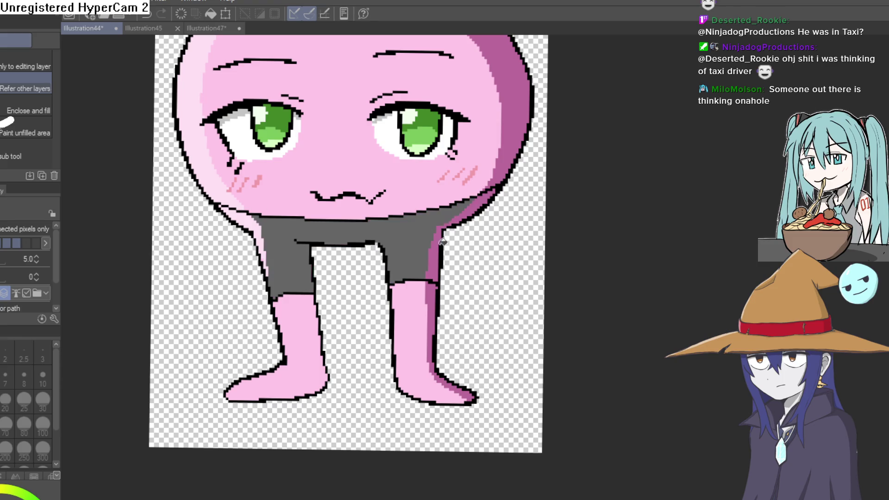
{"action": "left_click", "coordinate": [443, 241]}
{"action": "mouse_move", "coordinate": [325, 226]}
{"action": "left_mouse_down"}
{"action": "mouse_move", "coordinate": [314, 317]}
{"action": "mouse_move", "coordinate": [278, 335]}
{"action": "mouse_move", "coordinate": [225, 327]}
{"action": "mouse_move", "coordinate": [226, 335]}
{"action": "left_mouse_up"}
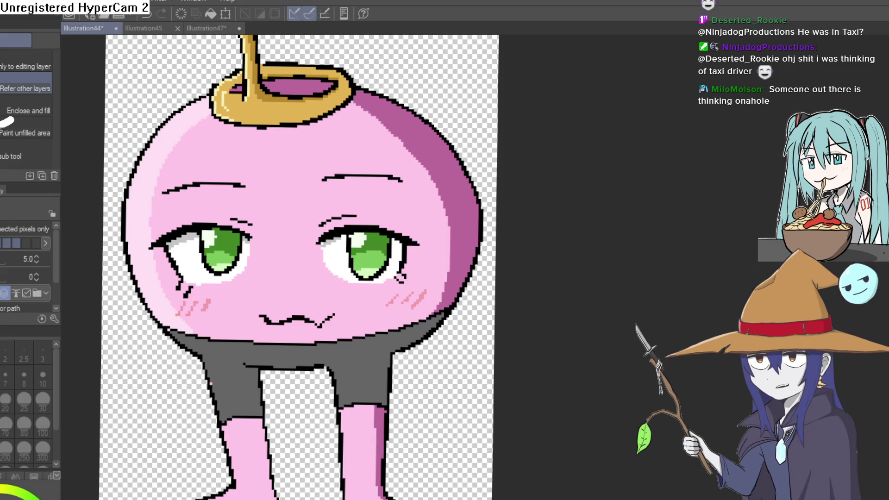
Step: Zoom in to check the shorts' edges, then undo the grey shorts
{"action": "key", "text": "p"}
{"action": "scroll", "coordinate": [217, 296], "scroll_direction": "up", "scroll_amount": 5}
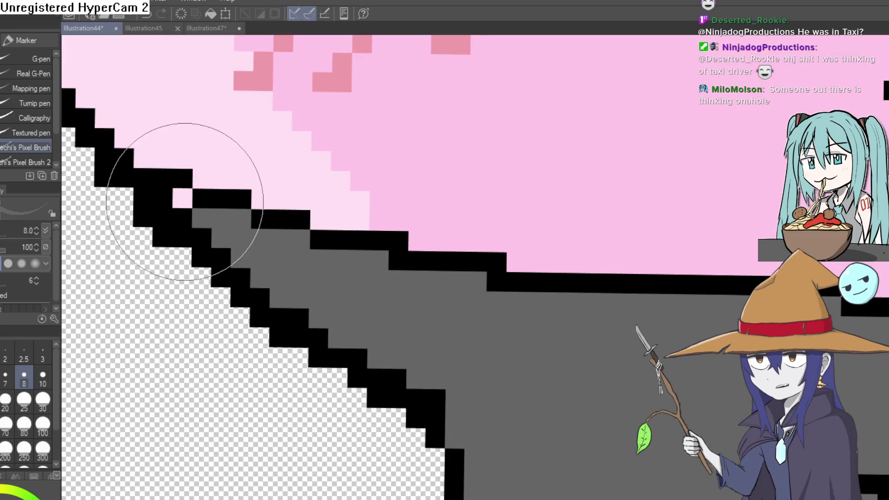
{"action": "left_click_drag", "start_coordinate": [444, 330], "coordinate": [360, 124]}
{"action": "left_click_drag", "start_coordinate": [482, 362], "coordinate": [220, 286]}
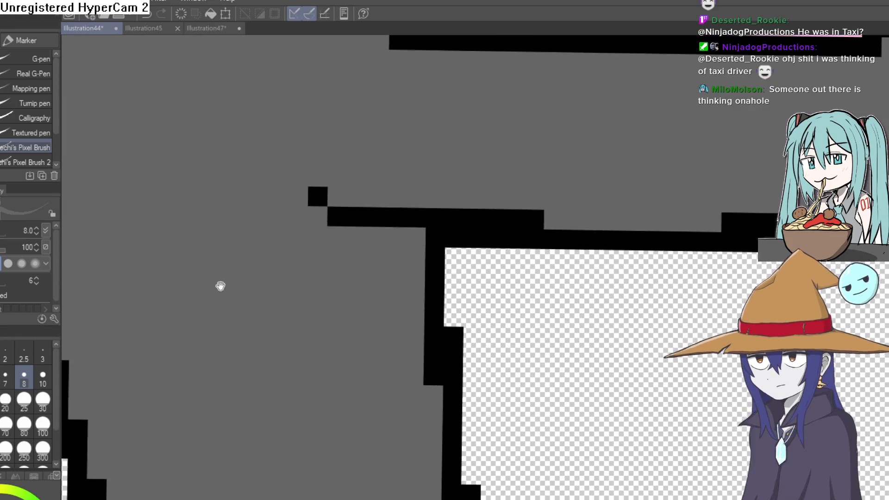
{"action": "mouse_move", "coordinate": [643, 194]}
{"action": "left_mouse_down"}
{"action": "mouse_move", "coordinate": [416, 175]}
{"action": "mouse_move", "coordinate": [588, 201]}
{"action": "mouse_move", "coordinate": [571, 213]}
{"action": "mouse_move", "coordinate": [308, 278]}
{"action": "left_mouse_up"}
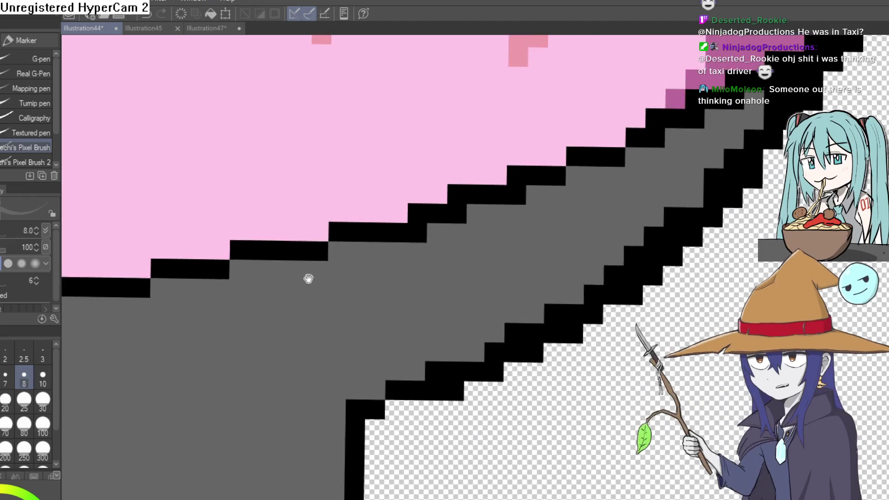
{"action": "scroll", "coordinate": [633, 282], "scroll_direction": "down", "scroll_amount": 6}
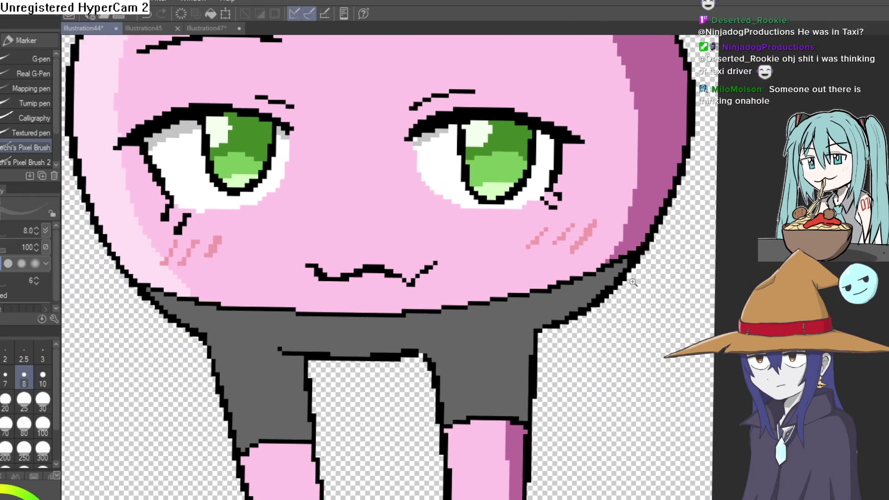
{"action": "scroll", "coordinate": [633, 282], "scroll_direction": "down", "scroll_amount": 3}
{"action": "mouse_move", "coordinate": [633, 282]}
{"action": "left_mouse_down"}
{"action": "mouse_move", "coordinate": [597, 249]}
{"action": "mouse_move", "coordinate": [579, 253]}
{"action": "left_mouse_up"}
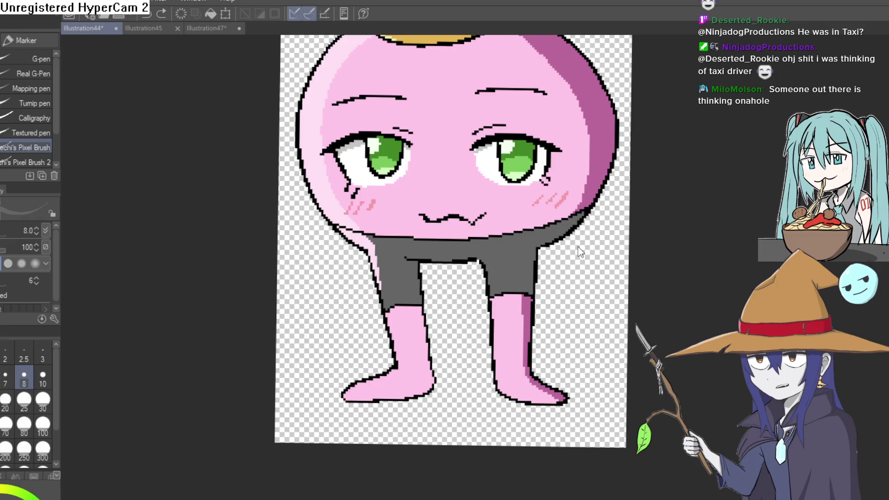
{"action": "key", "text": "ctrl+z"}
{"action": "key", "text": "ctrl+z"}
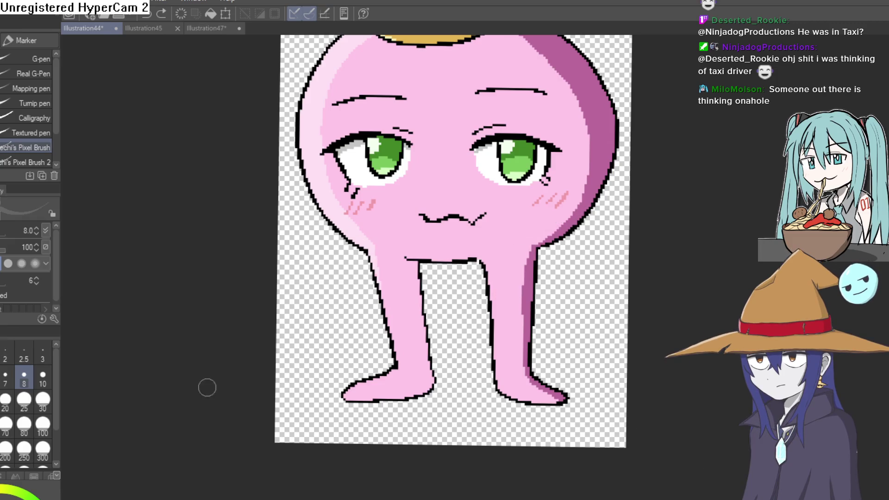
Step: Draw a new shorts outline under the chin, redoing its right side and bottom edge
{"action": "left_click_drag", "start_coordinate": [319, 159], "coordinate": [257, 142]}
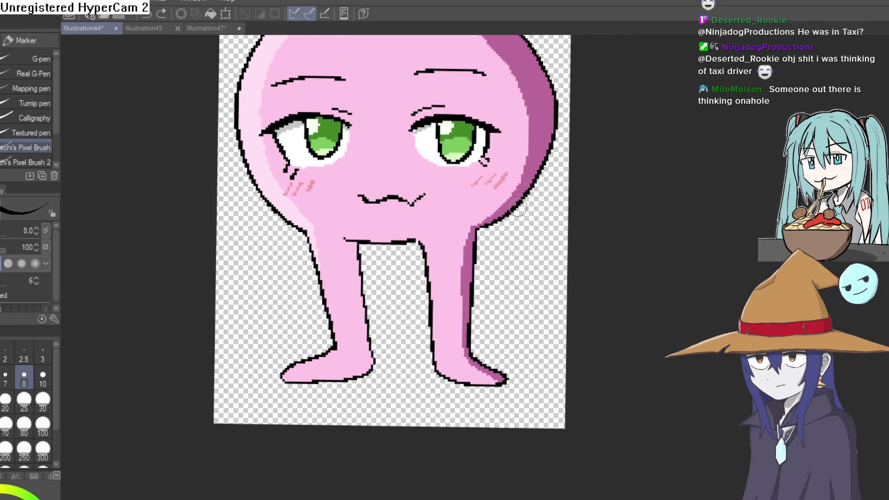
{"action": "mouse_move", "coordinate": [424, 218]}
{"action": "left_mouse_down"}
{"action": "mouse_move", "coordinate": [278, 204]}
{"action": "mouse_move", "coordinate": [277, 322]}
{"action": "mouse_move", "coordinate": [398, 332]}
{"action": "mouse_move", "coordinate": [516, 302]}
{"action": "left_mouse_up"}
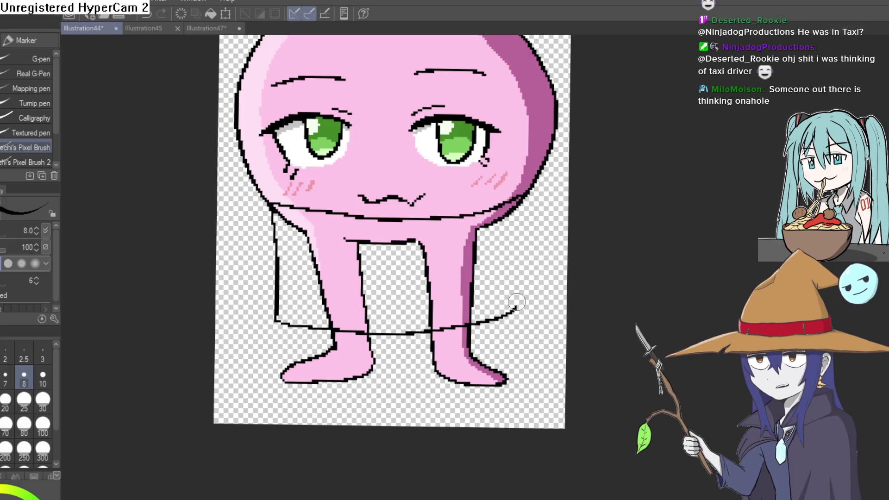
{"action": "key", "text": "ctrl+z"}
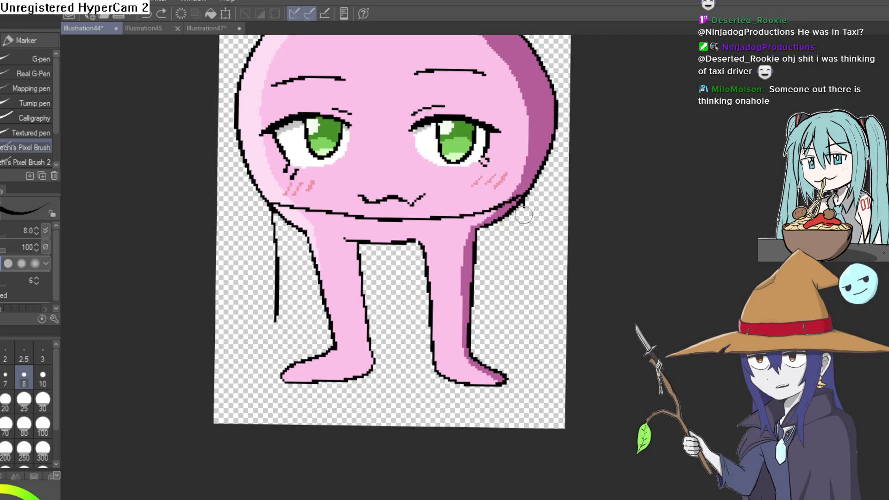
{"action": "mouse_move", "coordinate": [523, 214]}
{"action": "left_mouse_down"}
{"action": "mouse_move", "coordinate": [431, 321]}
{"action": "mouse_move", "coordinate": [277, 319]}
{"action": "left_mouse_up"}
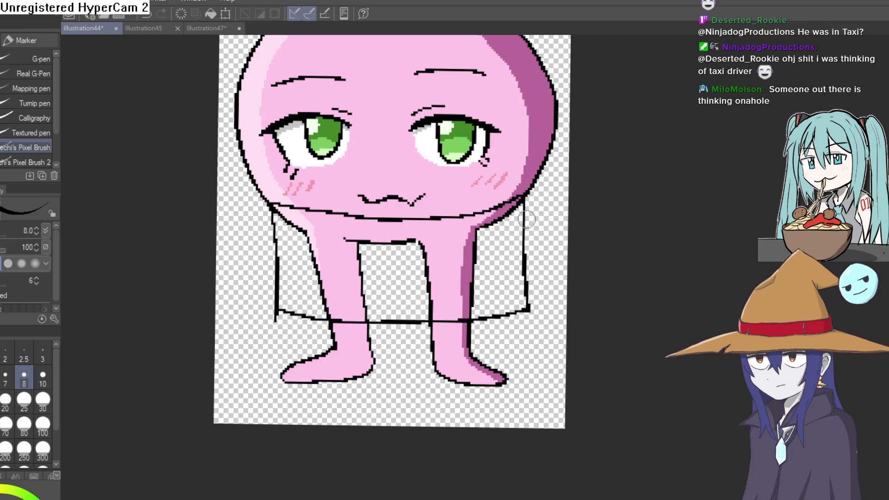
{"action": "key", "text": "e"}
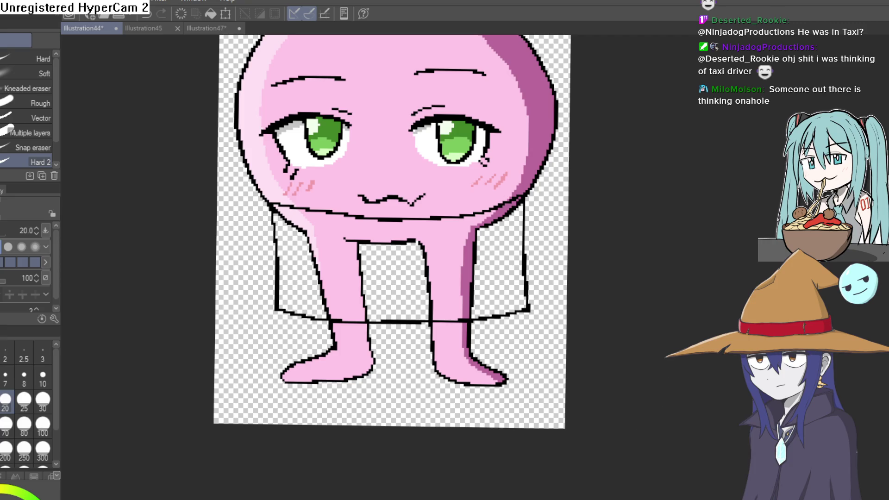
Step: Fill the shorts grey: left leg area, both flaps, the gap between legs and magenta stripe
{"action": "key", "text": "g"}
{"action": "left_click", "coordinate": [374, 277]}
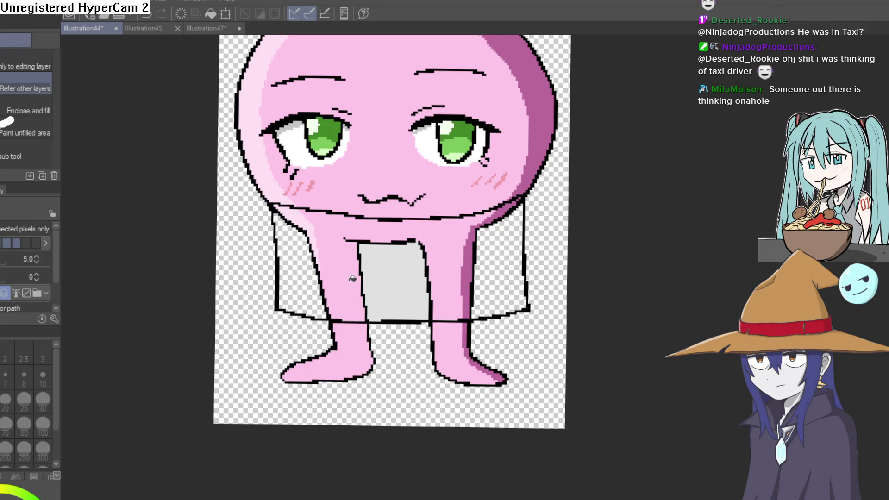
{"action": "key", "text": "ctrl+z"}
{"action": "left_click", "coordinate": [333, 250]}
{"action": "left_click", "coordinate": [305, 277]}
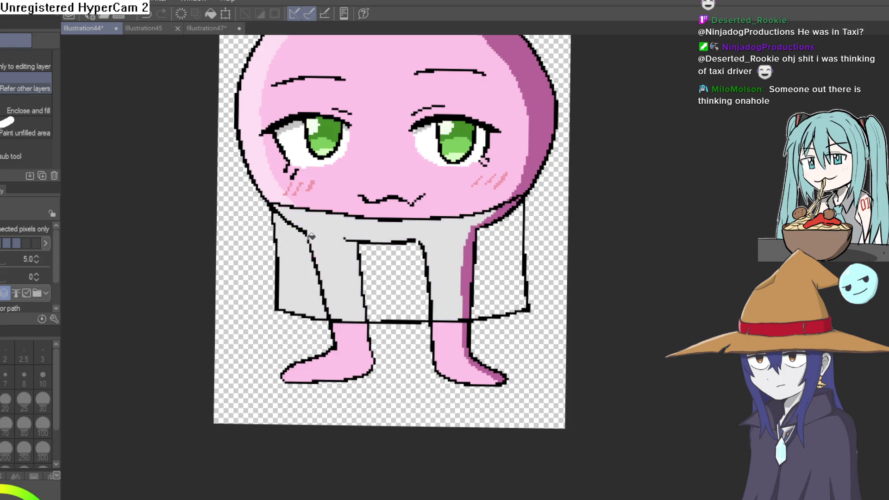
{"action": "left_click", "coordinate": [394, 282]}
{"action": "left_click", "coordinate": [500, 260]}
{"action": "left_click", "coordinate": [468, 278]}
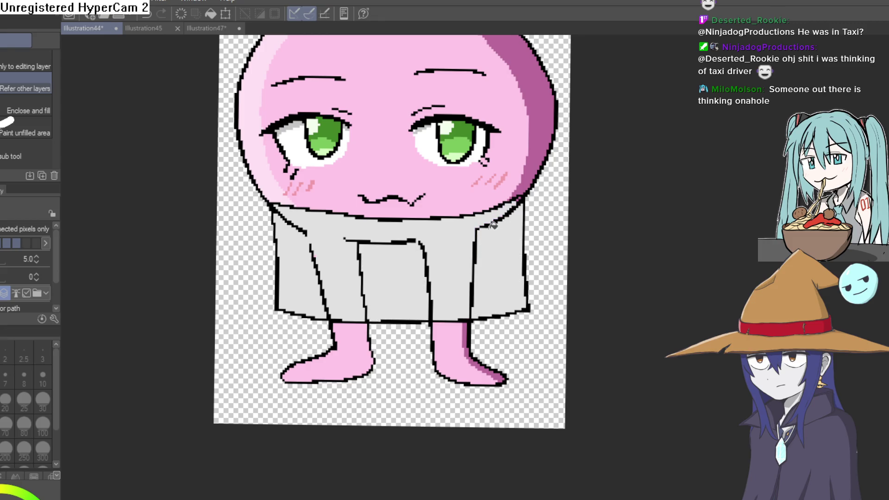
{"action": "key", "text": "p"}
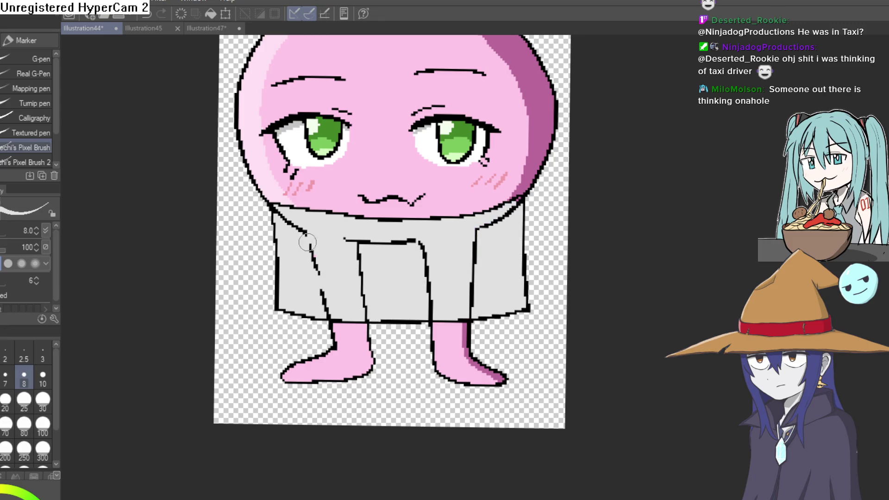
Step: Erase the waistband segment, the vertical lines and the small dash on the shorts
{"action": "key", "text": "ctrl+z"}
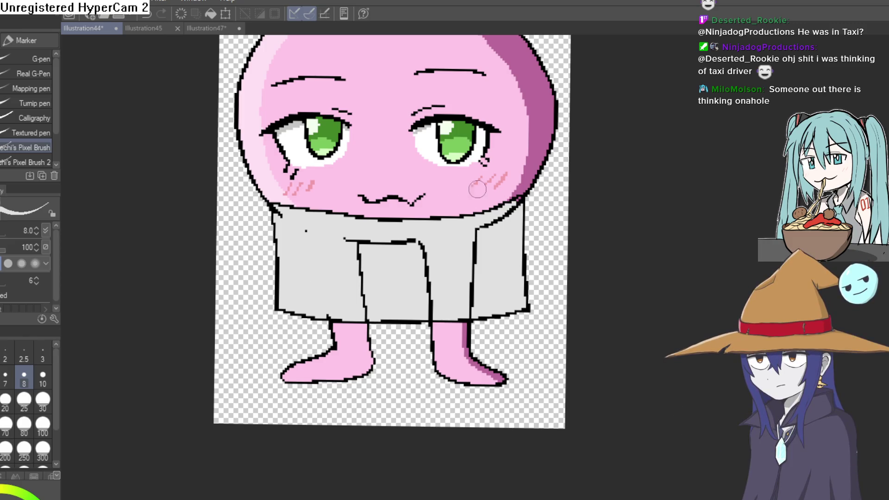
{"action": "left_click_drag", "start_coordinate": [425, 242], "coordinate": [396, 236]}
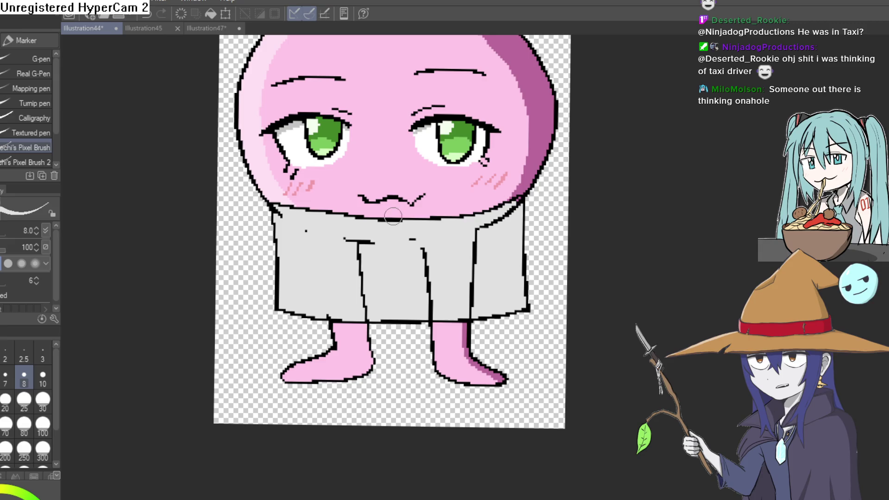
{"action": "scroll", "coordinate": [373, 246], "scroll_direction": "up", "scroll_amount": 5}
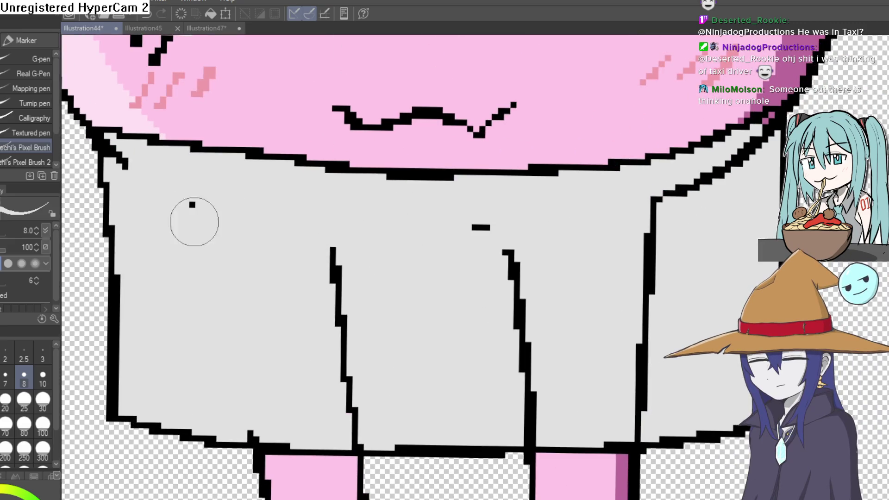
{"action": "mouse_move", "coordinate": [194, 222]}
{"action": "left_mouse_down"}
{"action": "mouse_move", "coordinate": [302, 225]}
{"action": "mouse_move", "coordinate": [355, 420]}
{"action": "left_mouse_up"}
{"action": "left_click", "coordinate": [477, 227]}
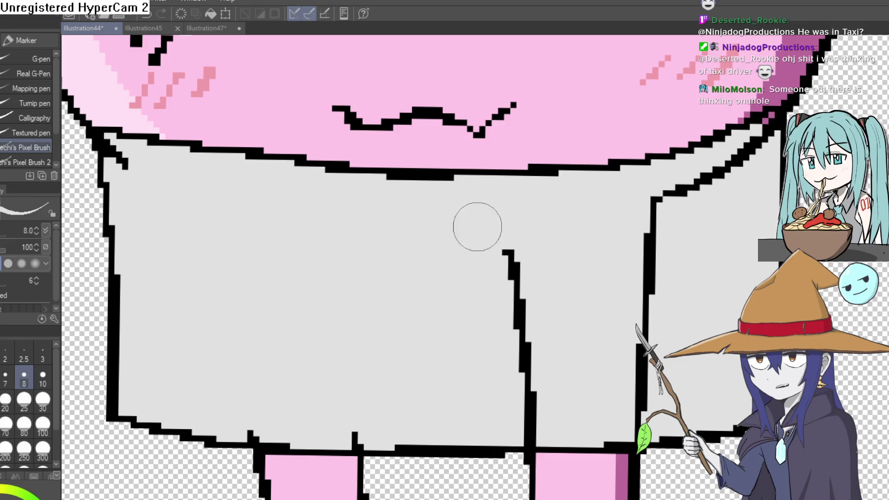
{"action": "mouse_move", "coordinate": [477, 226]}
{"action": "left_mouse_down"}
{"action": "mouse_move", "coordinate": [512, 262]}
{"action": "mouse_move", "coordinate": [526, 304]}
{"action": "mouse_move", "coordinate": [534, 451]}
{"action": "left_mouse_up"}
{"action": "mouse_move", "coordinate": [640, 407]}
{"action": "left_mouse_down"}
{"action": "mouse_move", "coordinate": [644, 323]}
{"action": "mouse_move", "coordinate": [635, 264]}
{"action": "mouse_move", "coordinate": [764, 129]}
{"action": "left_mouse_up"}
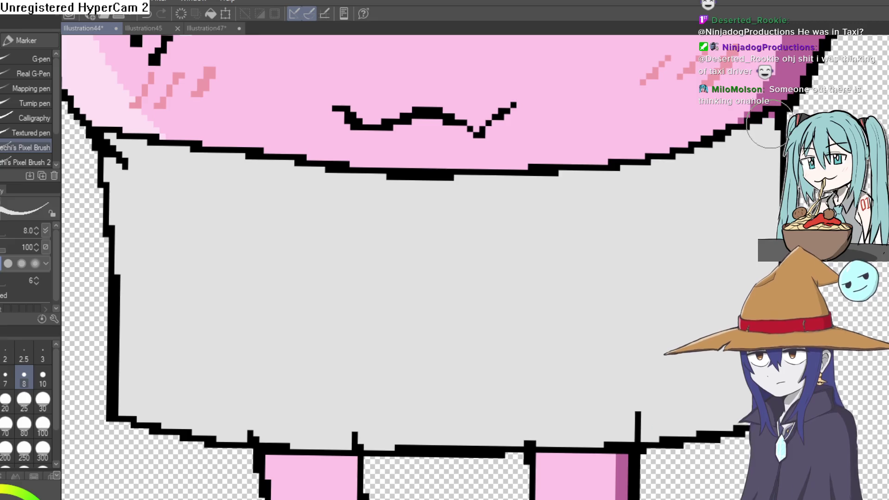
Step: Undo the grey towel so the pink legs show, then switch back to Aseprite
{"action": "scroll", "coordinate": [768, 129], "scroll_direction": "down", "scroll_amount": 10}
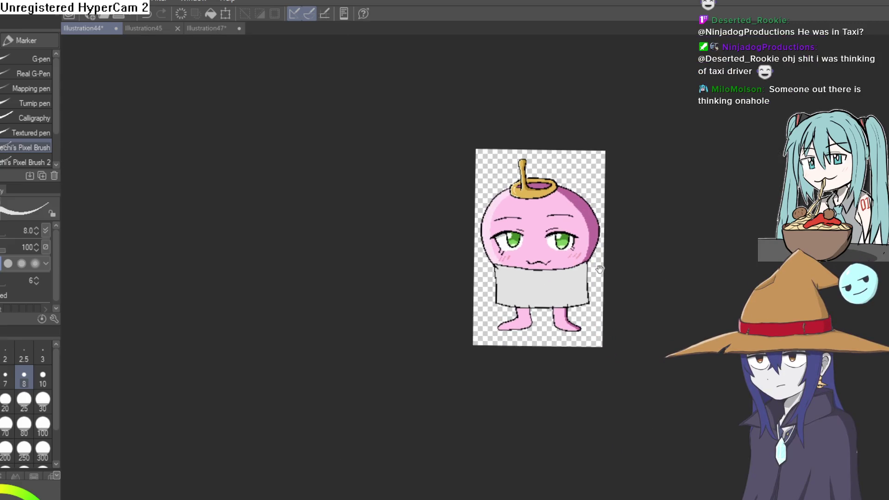
{"action": "scroll", "coordinate": [600, 269], "scroll_direction": "up", "scroll_amount": 5}
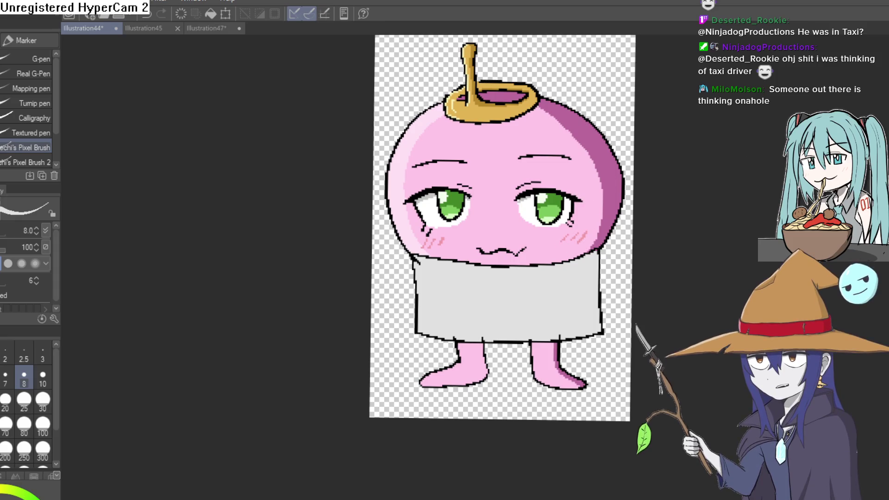
{"action": "key", "text": "ctrl+z"}
{"action": "left_click_drag", "start_coordinate": [537, 292], "coordinate": [480, 278]}
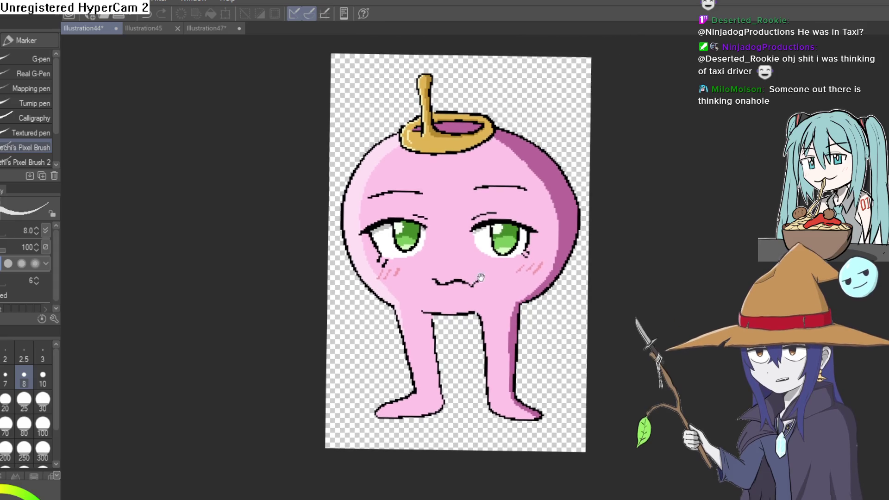
{"action": "left_click", "coordinate": [204, 29]}
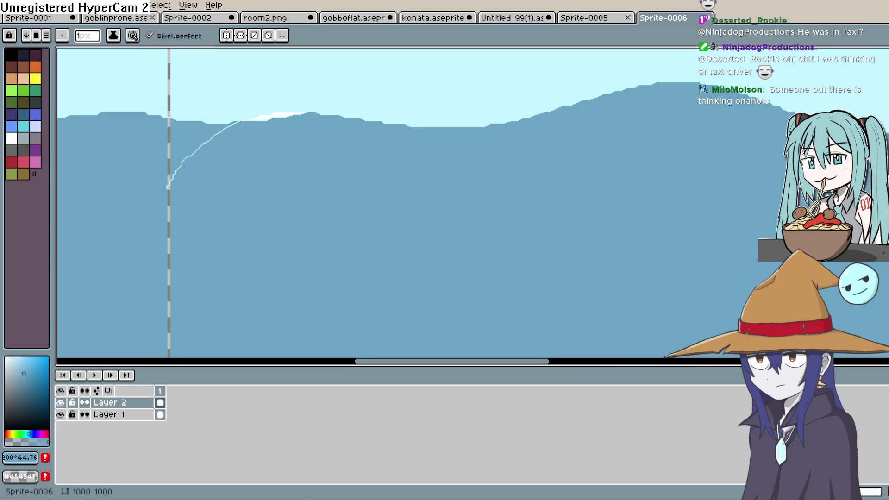
Step: Sample the hill blue and paint over the white line and grey pole marks
{"action": "key", "text": "b"}
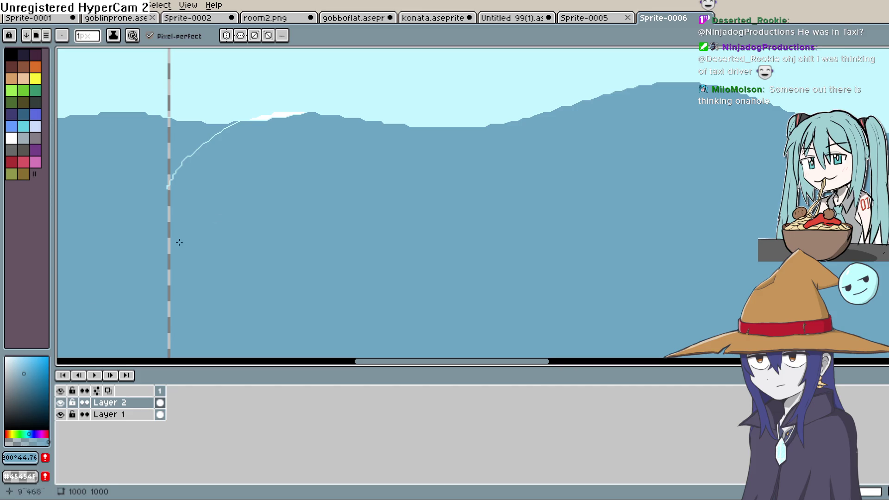
{"action": "key", "text": "i"}
{"action": "left_click", "coordinate": [411, 159]}
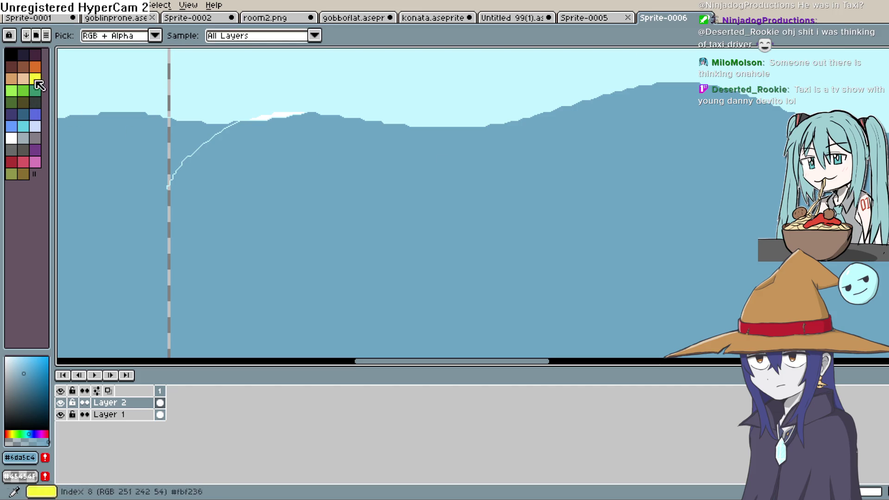
{"action": "left_click", "coordinate": [882, 92]}
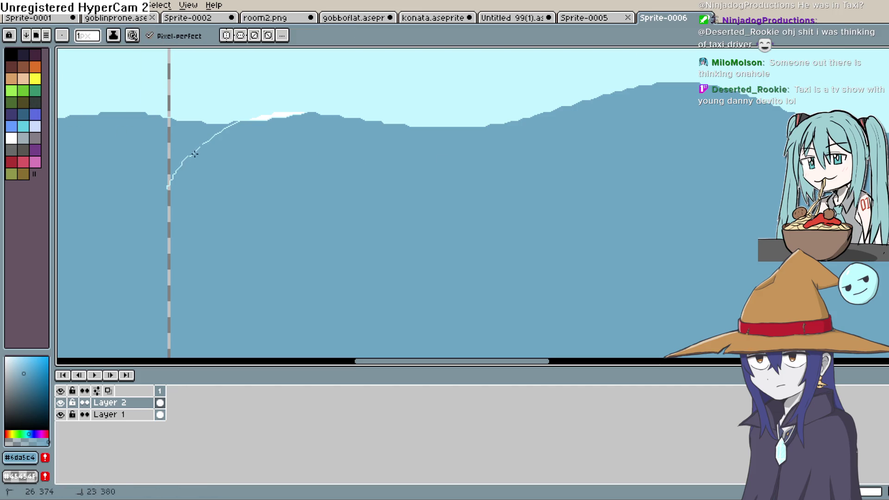
{"action": "left_click_drag", "start_coordinate": [178, 168], "coordinate": [182, 162]}
{"action": "scroll", "coordinate": [209, 180], "scroll_direction": "down", "scroll_amount": 2}
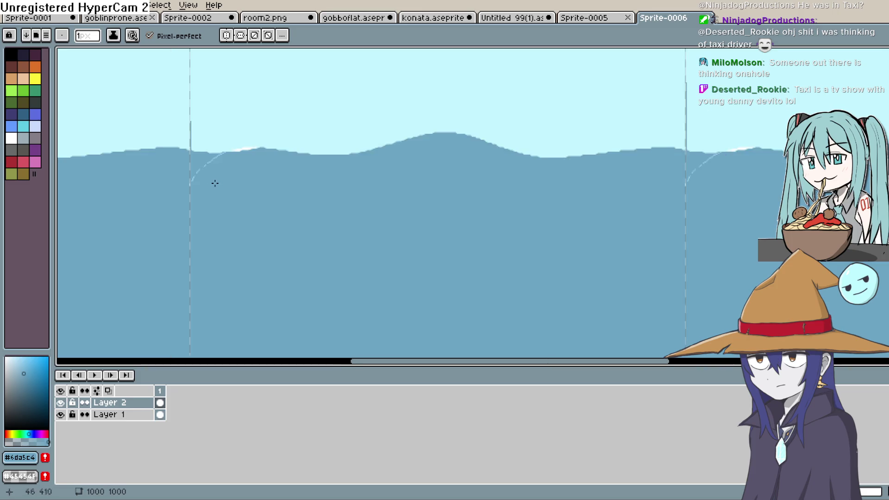
{"action": "scroll", "coordinate": [208, 182], "scroll_direction": "up", "scroll_amount": 3}
{"action": "left_click_drag", "start_coordinate": [208, 183], "coordinate": [309, 249]}
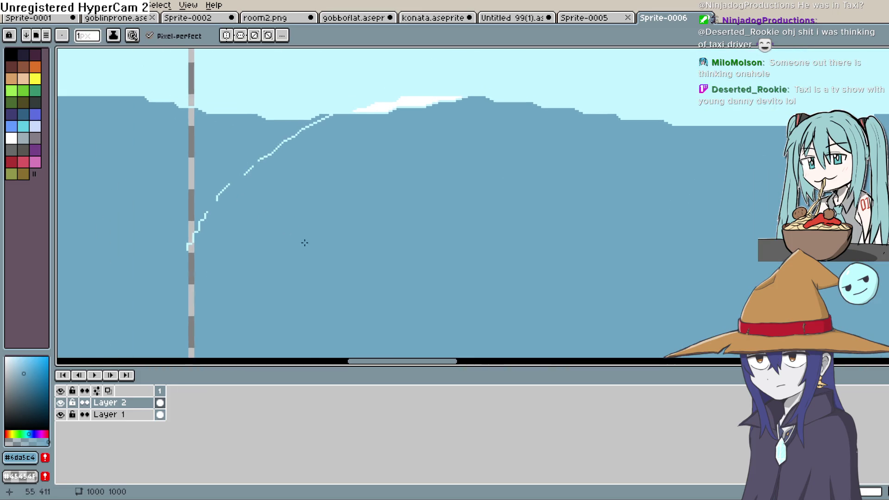
{"action": "left_click_drag", "start_coordinate": [239, 175], "coordinate": [193, 245]}
{"action": "left_click_drag", "start_coordinate": [189, 146], "coordinate": [190, 107]}
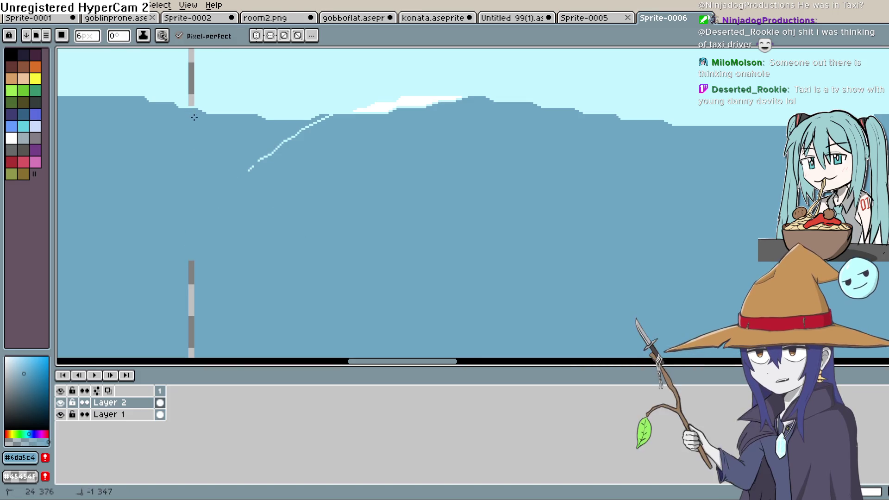
{"action": "mouse_move", "coordinate": [249, 170]}
{"action": "left_mouse_down"}
{"action": "mouse_move", "coordinate": [328, 123]}
{"action": "mouse_move", "coordinate": [439, 103]}
{"action": "left_mouse_up"}
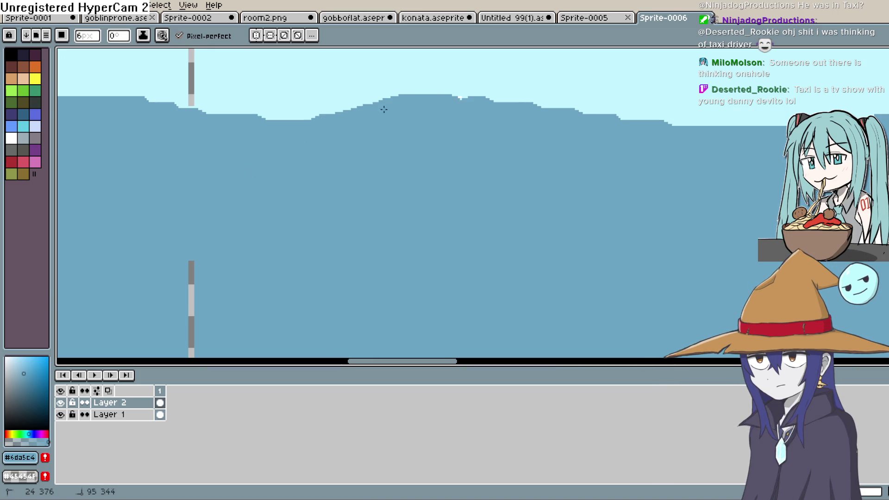
{"action": "mouse_move", "coordinate": [590, 131]}
{"action": "left_mouse_down"}
{"action": "mouse_move", "coordinate": [635, 183]}
{"action": "mouse_move", "coordinate": [484, 195]}
{"action": "mouse_move", "coordinate": [414, 180]}
{"action": "mouse_move", "coordinate": [468, 201]}
{"action": "left_mouse_up"}
Step: Open the Layer 2 properties and close them without changes
{"action": "key", "text": "shift+p"}
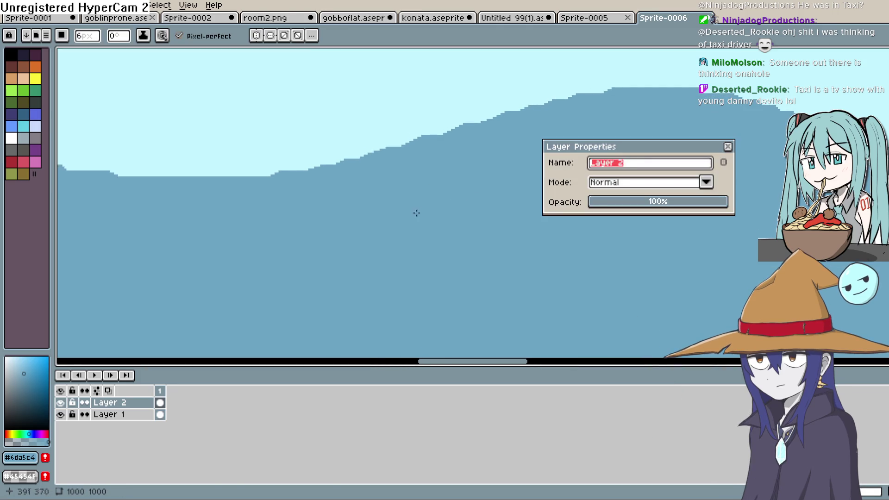
{"action": "left_click", "coordinate": [417, 213]}
{"action": "left_click", "coordinate": [727, 147]}
{"action": "mouse_move", "coordinate": [657, 143]}
{"action": "left_mouse_down"}
{"action": "mouse_move", "coordinate": [341, 198]}
{"action": "mouse_move", "coordinate": [550, 159]}
{"action": "left_mouse_up"}
{"action": "scroll", "coordinate": [510, 164], "scroll_direction": "down", "scroll_amount": 3}
{"action": "scroll", "coordinate": [510, 164], "scroll_direction": "down", "scroll_amount": 1}
{"action": "mouse_move", "coordinate": [494, 167]}
{"action": "left_mouse_down"}
{"action": "mouse_move", "coordinate": [417, 199]}
{"action": "mouse_move", "coordinate": [393, 180]}
{"action": "left_mouse_up"}
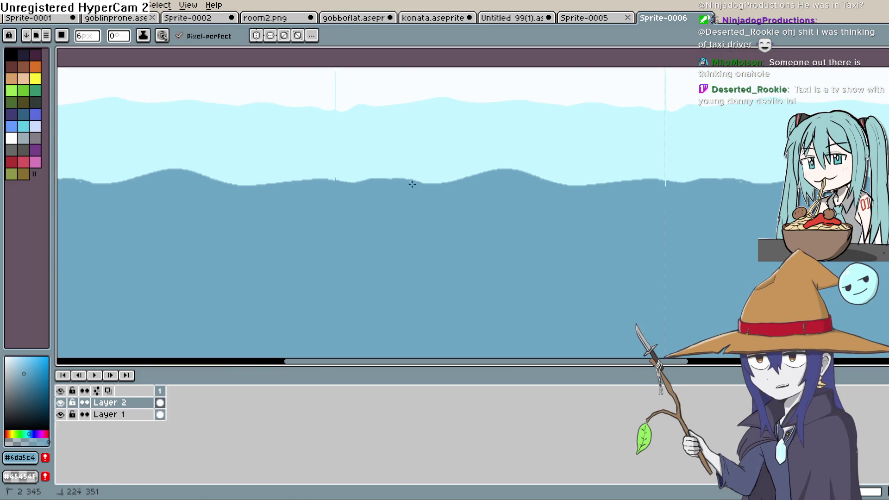
Step: Paint out the light speckles along the wave edge in hill blue
{"action": "key", "text": "h"}
{"action": "left_click_drag", "start_coordinate": [431, 204], "coordinate": [385, 209]}
{"action": "key", "text": "b"}
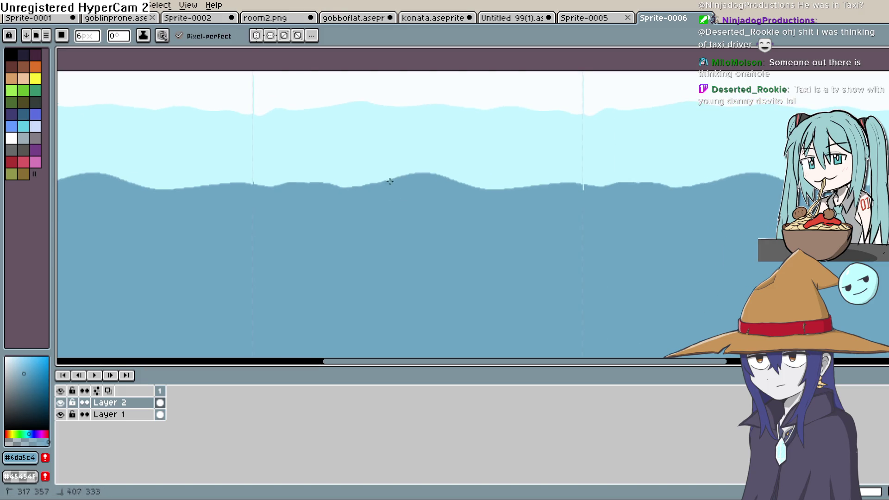
{"action": "left_click_drag", "start_coordinate": [463, 183], "coordinate": [446, 178]}
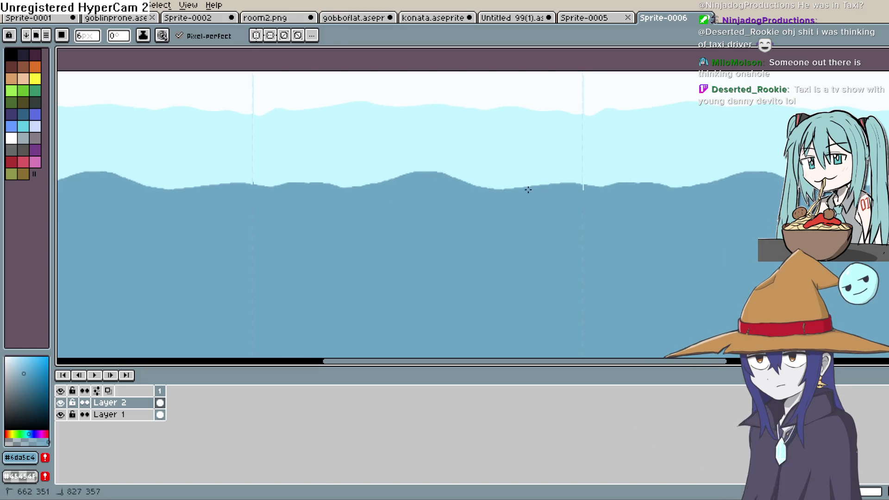
{"action": "left_click_drag", "start_coordinate": [533, 184], "coordinate": [585, 183]}
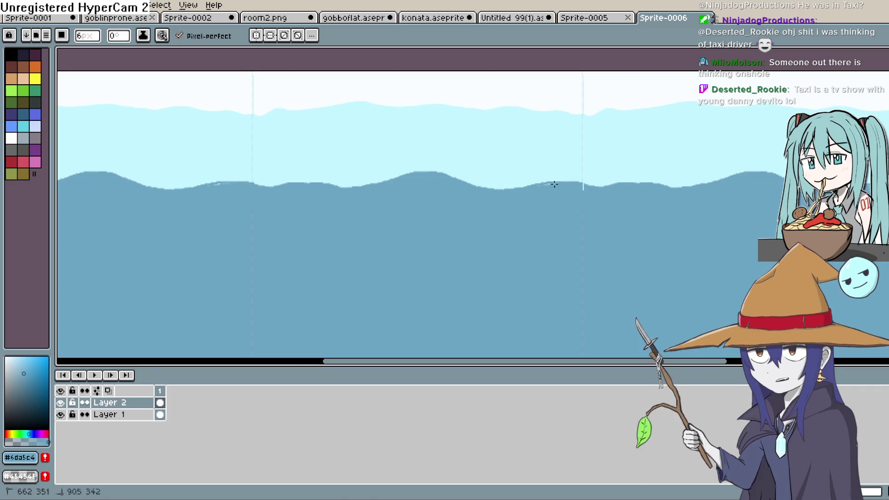
{"action": "left_click_drag", "start_coordinate": [613, 220], "coordinate": [472, 198]}
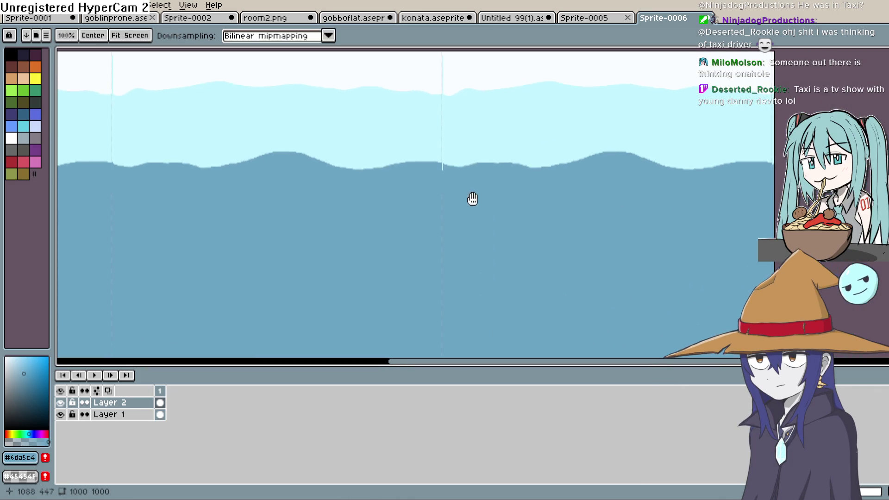
{"action": "mouse_move", "coordinate": [391, 186]}
{"action": "left_mouse_down"}
{"action": "mouse_move", "coordinate": [429, 193]}
{"action": "mouse_move", "coordinate": [440, 159]}
{"action": "left_mouse_up"}
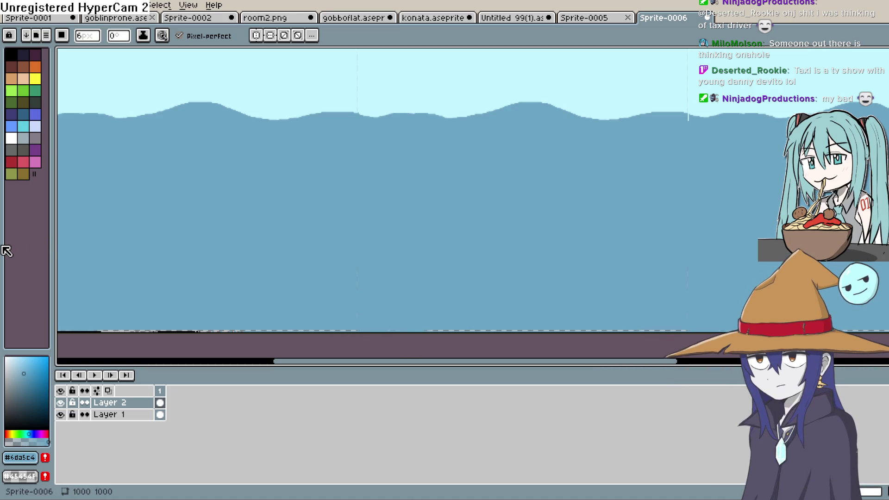
{"action": "key", "text": "h"}
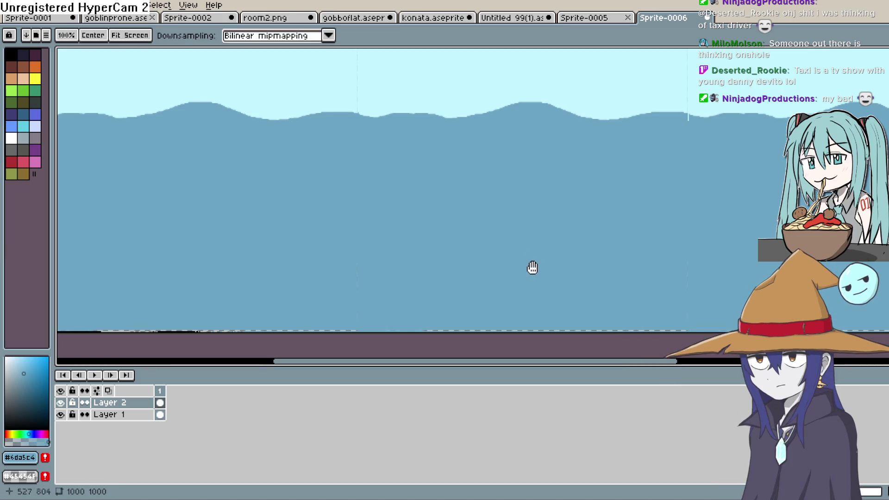
Step: Eyedrop the light cyan sky colour and paint over the lower part of the grey vertical line
{"action": "left_click_drag", "start_coordinate": [636, 178], "coordinate": [507, 186]}
{"action": "key", "text": "b"}
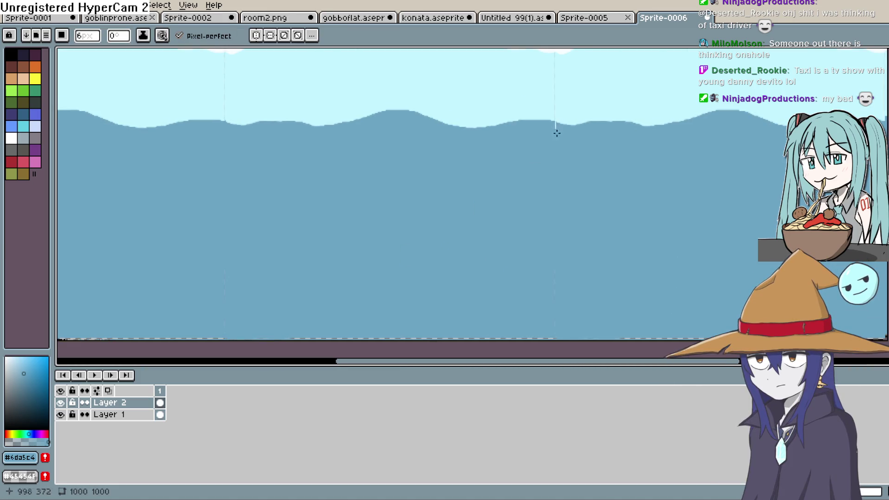
{"action": "scroll", "coordinate": [553, 250], "scroll_direction": "down", "scroll_amount": 3}
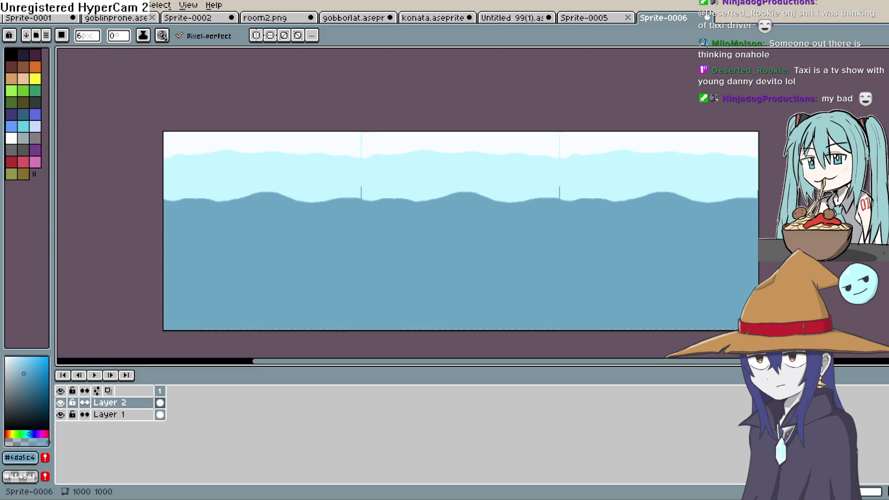
{"action": "scroll", "coordinate": [399, 188], "scroll_direction": "up", "scroll_amount": 4}
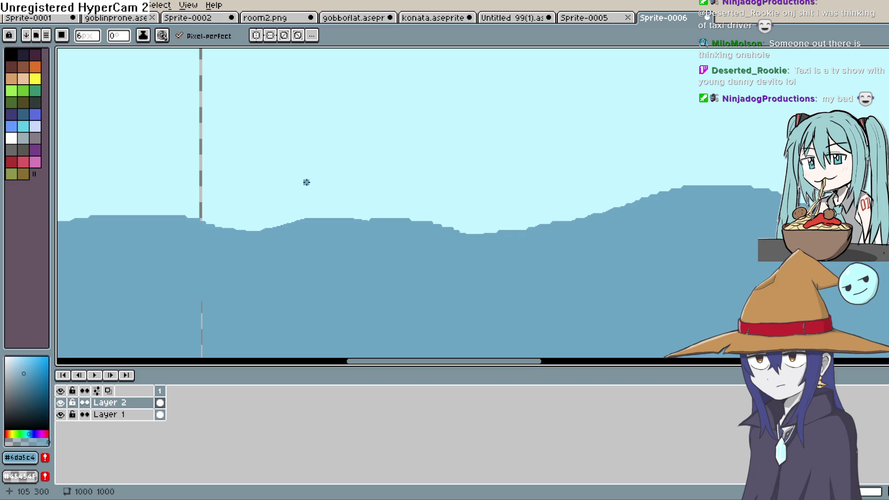
{"action": "left_click_drag", "start_coordinate": [306, 181], "coordinate": [366, 276]}
{"action": "key", "text": "i"}
{"action": "left_click", "coordinate": [522, 208]}
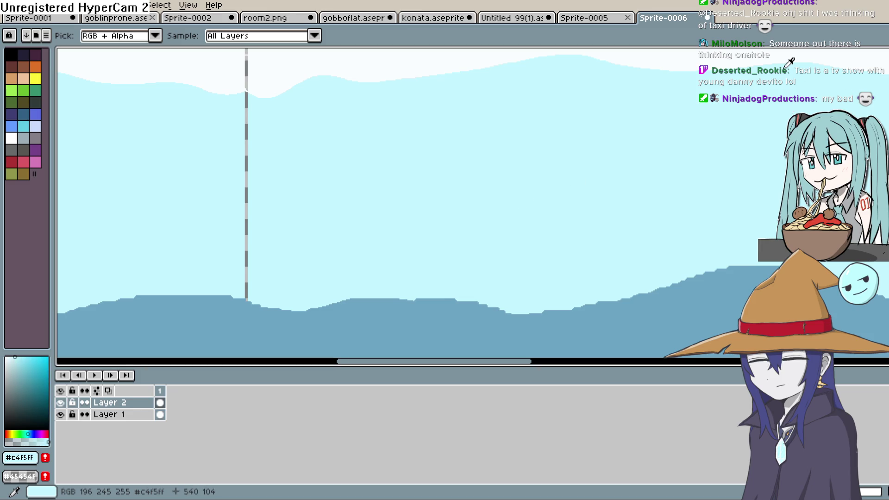
{"action": "key", "text": "b"}
{"action": "left_click_drag", "start_coordinate": [246, 275], "coordinate": [246, 297]}
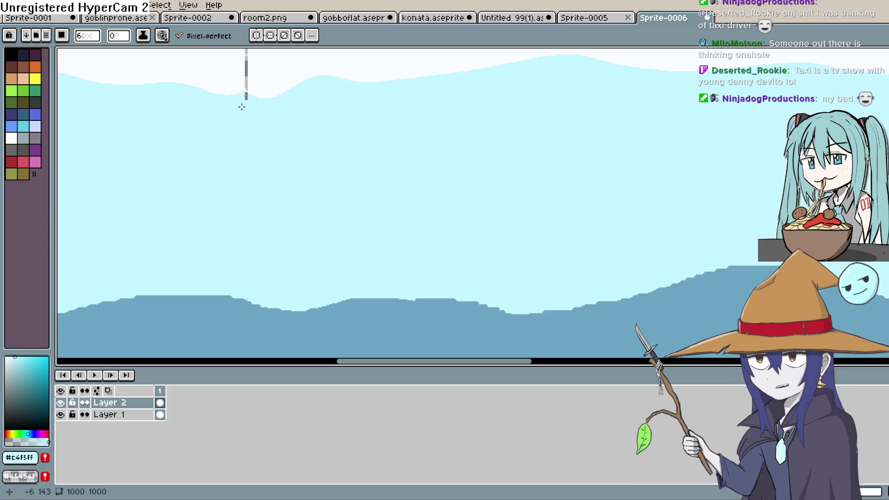
{"action": "left_click", "coordinate": [246, 99]}
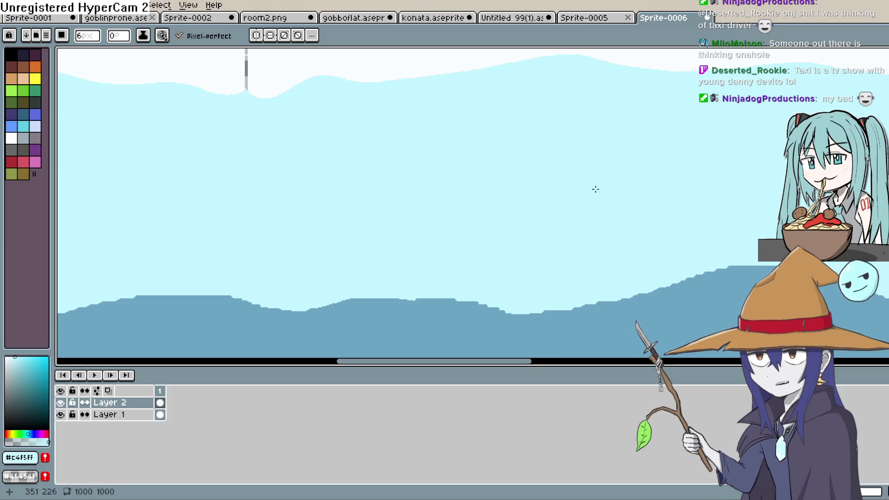
Step: Eyedrop the near-white top sky colour and paint over the top of the grey line
{"action": "key", "text": "space"}
{"action": "mouse_move", "coordinate": [224, 229]}
{"action": "left_mouse_down"}
{"action": "mouse_move", "coordinate": [655, 179]}
{"action": "mouse_move", "coordinate": [503, 164]}
{"action": "mouse_move", "coordinate": [464, 266]}
{"action": "left_mouse_up"}
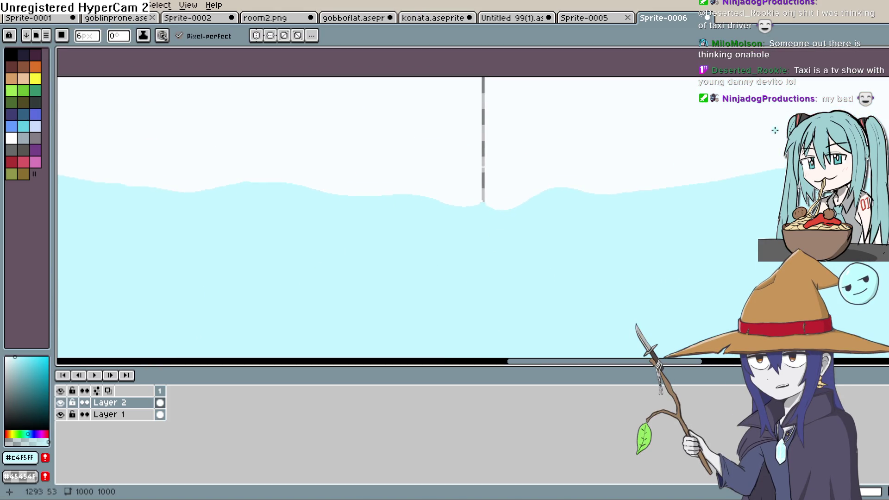
{"action": "left_click", "coordinate": [583, 139], "text": "alt"}
{"action": "left_click_drag", "start_coordinate": [483, 79], "coordinate": [480, 151]}
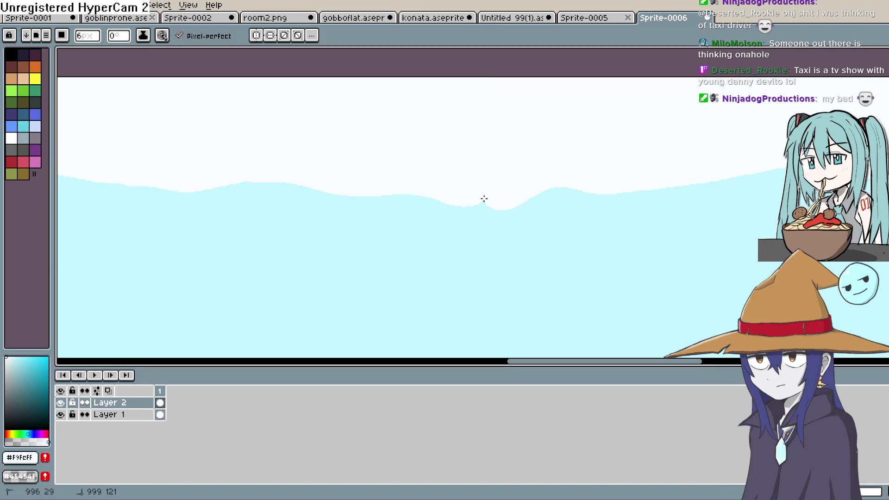
{"action": "key", "text": "space"}
{"action": "mouse_move", "coordinate": [297, 262]}
{"action": "left_mouse_down"}
{"action": "mouse_move", "coordinate": [282, 199]}
{"action": "mouse_move", "coordinate": [492, 178]}
{"action": "mouse_move", "coordinate": [391, 223]}
{"action": "mouse_move", "coordinate": [411, 240]}
{"action": "mouse_move", "coordinate": [371, 224]}
{"action": "mouse_move", "coordinate": [398, 205]}
{"action": "left_mouse_up"}
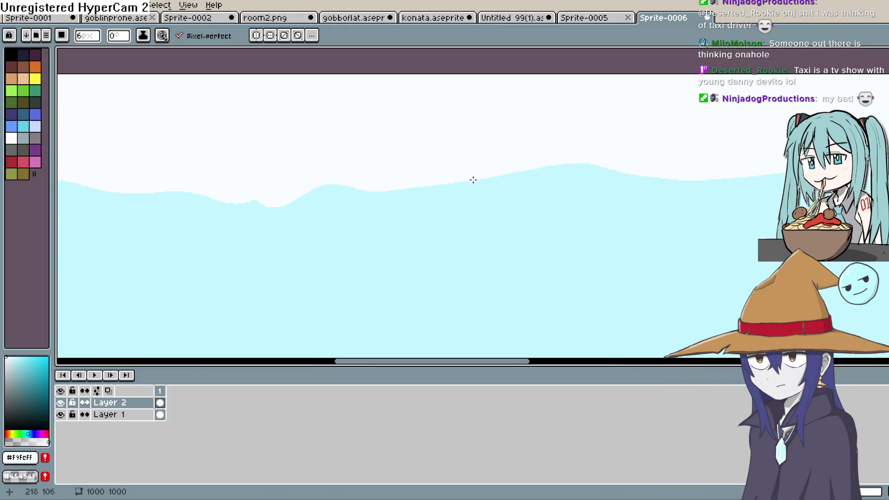
{"action": "scroll", "coordinate": [458, 188], "scroll_direction": "down", "scroll_amount": 1}
{"action": "scroll", "coordinate": [459, 188], "scroll_direction": "down", "scroll_amount": 1}
{"action": "key", "text": "space"}
{"action": "mouse_move", "coordinate": [482, 244]}
{"action": "left_mouse_down"}
{"action": "mouse_move", "coordinate": [454, 186]}
{"action": "mouse_move", "coordinate": [486, 204]}
{"action": "mouse_move", "coordinate": [517, 141]}
{"action": "mouse_move", "coordinate": [573, 227]}
{"action": "mouse_move", "coordinate": [569, 159]}
{"action": "left_mouse_up"}
{"action": "key", "text": "space"}
{"action": "key", "text": "space"}
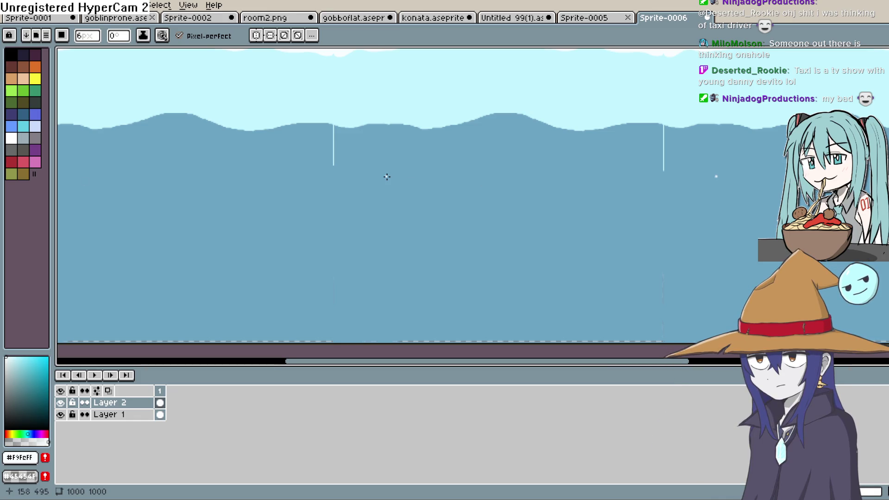
Step: Sample the hill blue #6da5c4 as the drawing colour and pan over the sky and hills
{"action": "mouse_move", "coordinate": [466, 244]}
{"action": "left_mouse_down"}
{"action": "mouse_move", "coordinate": [417, 240]}
{"action": "mouse_move", "coordinate": [292, 258]}
{"action": "left_mouse_up"}
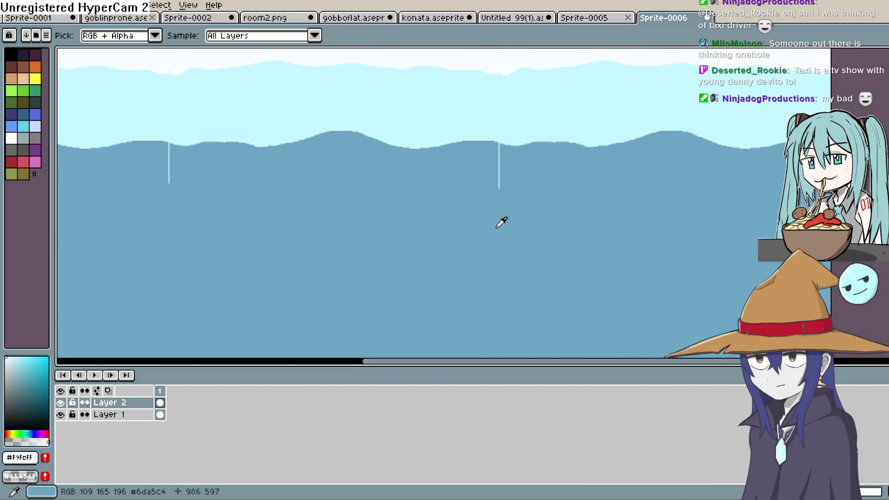
{"action": "left_click", "coordinate": [512, 183], "text": "alt"}
{"action": "left_click_drag", "start_coordinate": [731, 129], "coordinate": [614, 147]}
{"action": "scroll", "coordinate": [614, 147], "scroll_direction": "down", "scroll_amount": 5}
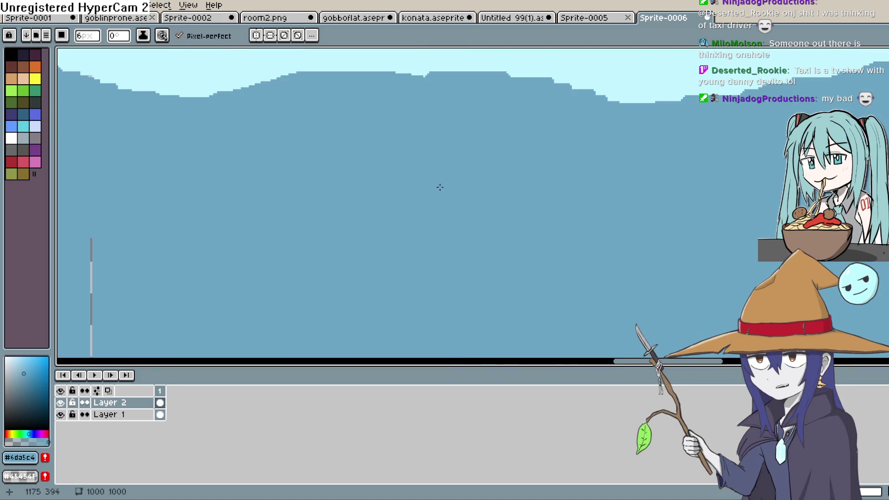
{"action": "scroll", "coordinate": [460, 223], "scroll_direction": "up", "scroll_amount": 5}
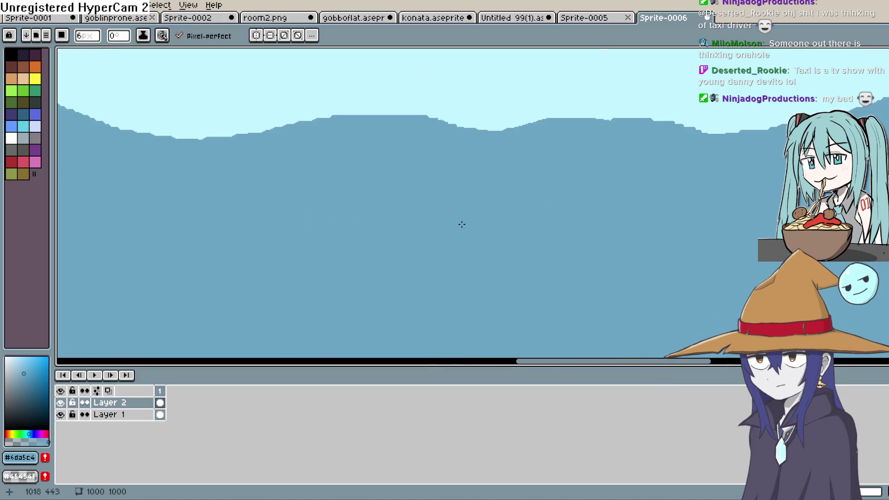
{"action": "left_click_drag", "start_coordinate": [532, 248], "coordinate": [463, 352]}
{"action": "scroll", "coordinate": [484, 274], "scroll_direction": "up", "scroll_amount": 3}
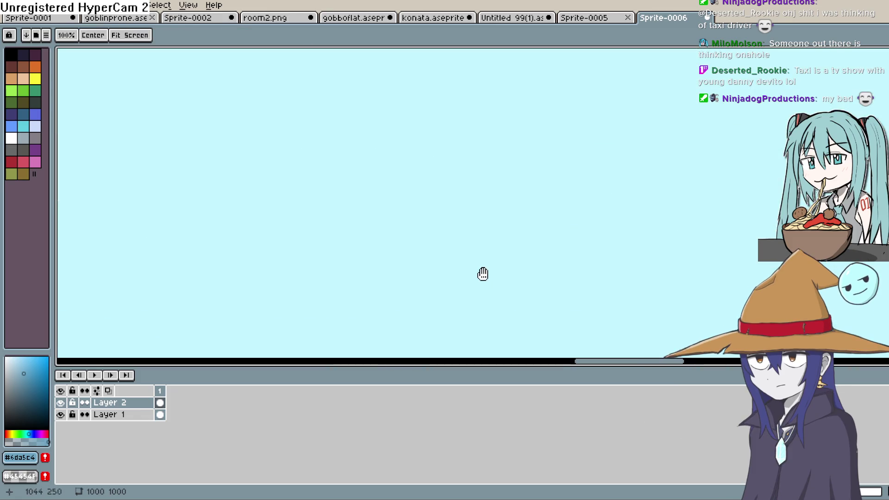
{"action": "left_click_drag", "start_coordinate": [484, 272], "coordinate": [527, 169]}
{"action": "scroll", "coordinate": [518, 182], "scroll_direction": "down", "scroll_amount": 2}
{"action": "left_click_drag", "start_coordinate": [621, 171], "coordinate": [639, 153]}
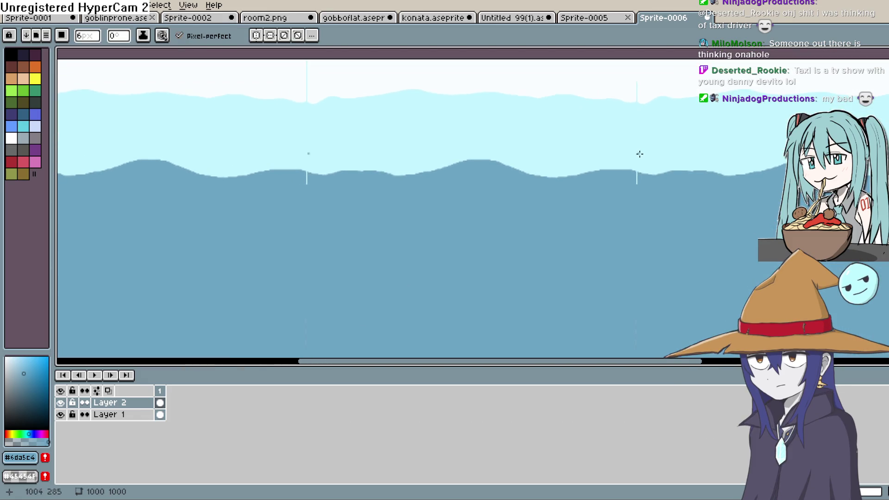
{"action": "mouse_move", "coordinate": [589, 189]}
{"action": "left_mouse_down"}
{"action": "mouse_move", "coordinate": [599, 140]}
{"action": "mouse_move", "coordinate": [590, 183]}
{"action": "mouse_move", "coordinate": [588, 145]}
{"action": "left_mouse_up"}
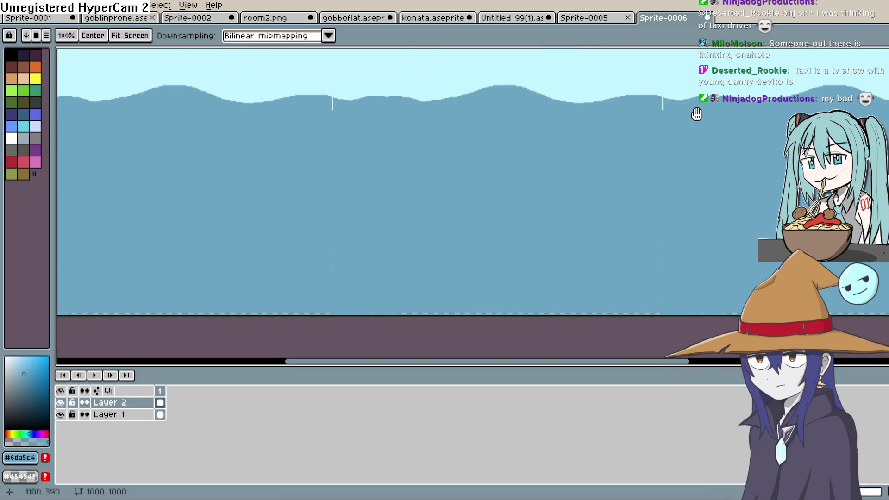
{"action": "key", "text": "b"}
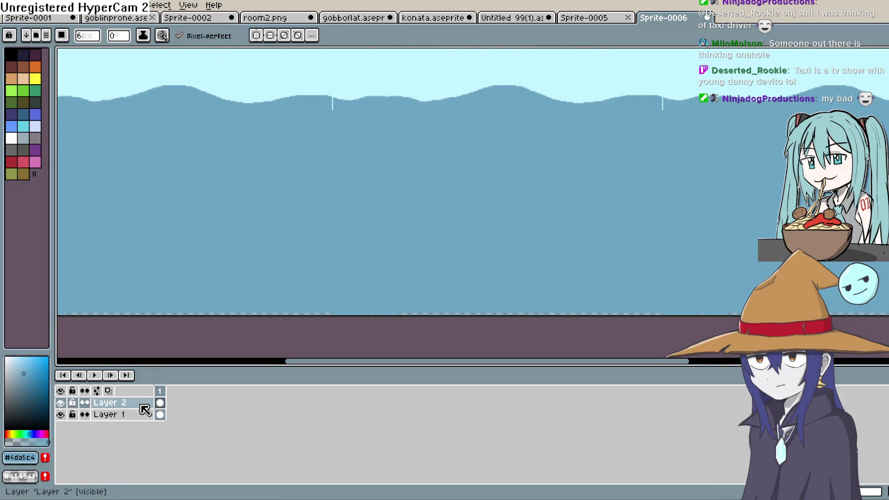
Step: Add Layer 3 and draw a vertical dark blue gradient up the canvas
{"action": "key", "text": "shift+n"}
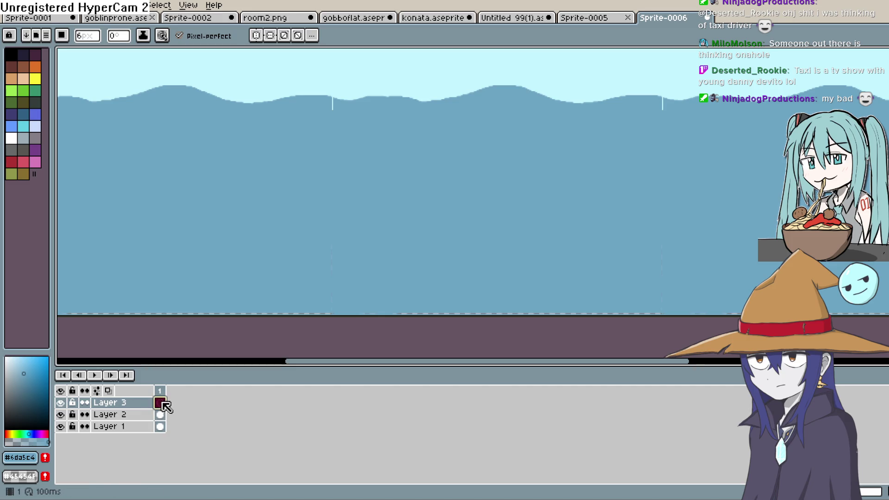
{"action": "left_click_drag", "start_coordinate": [393, 171], "coordinate": [388, 250]}
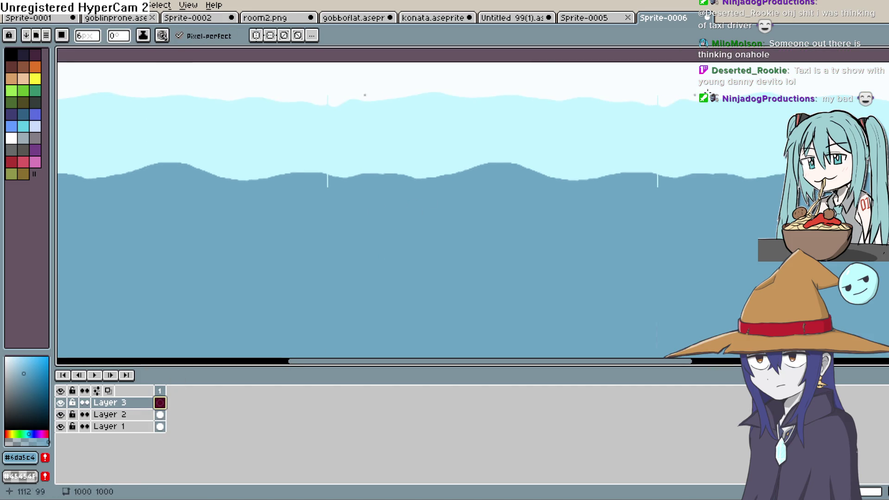
{"action": "key", "text": "g"}
{"action": "key", "text": "shift+g"}
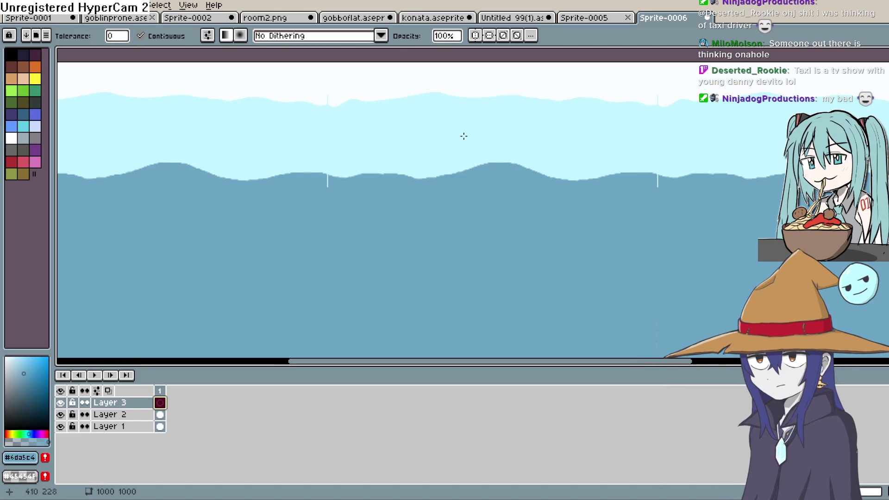
{"action": "left_click", "coordinate": [11, 54]}
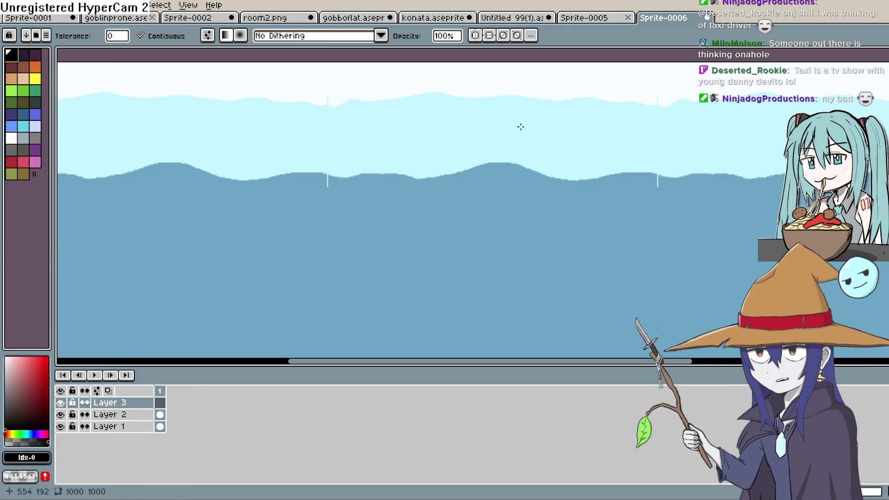
{"action": "mouse_move", "coordinate": [504, 88]}
{"action": "left_mouse_down"}
{"action": "mouse_move", "coordinate": [504, 328]}
{"action": "mouse_move", "coordinate": [452, 154]}
{"action": "mouse_move", "coordinate": [454, 56]}
{"action": "mouse_move", "coordinate": [460, 222]}
{"action": "mouse_move", "coordinate": [463, 79]}
{"action": "left_mouse_up"}
{"action": "key", "text": "ctrl+z"}
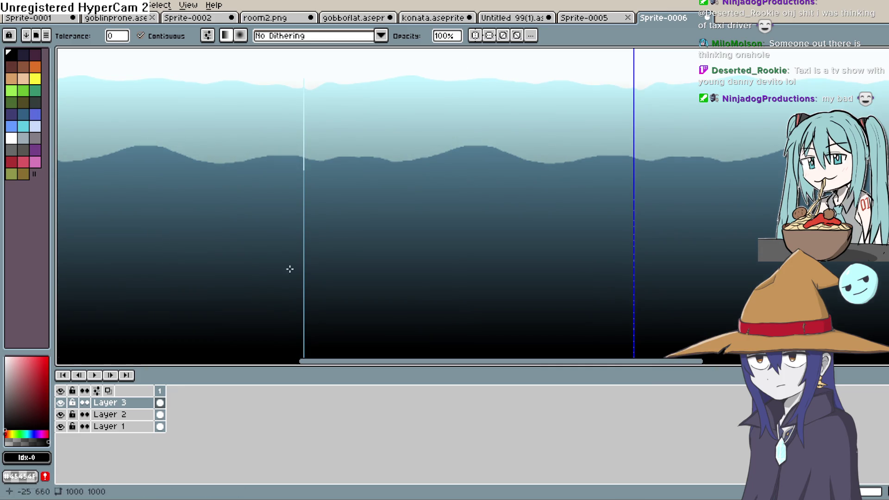
{"action": "key", "text": "ctrl+z"}
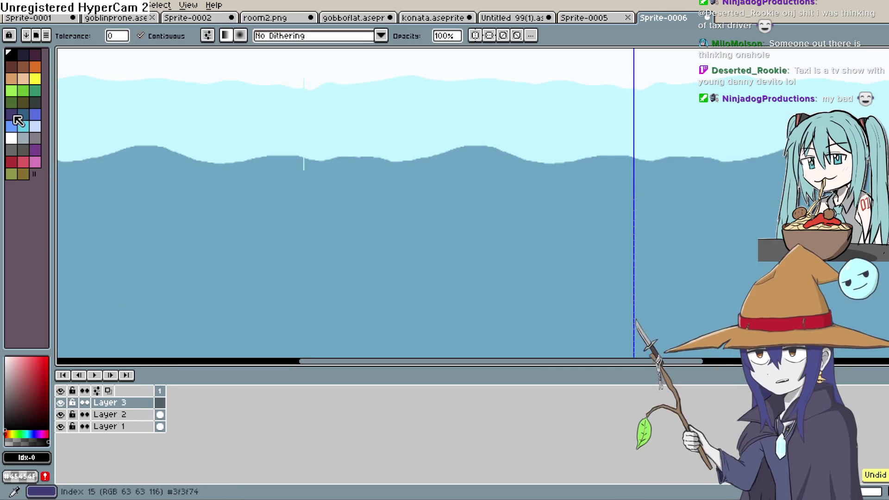
{"action": "left_click", "coordinate": [34, 434]}
{"action": "left_click", "coordinate": [37, 404]}
{"action": "left_click_drag", "start_coordinate": [456, 342], "coordinate": [463, 58]}
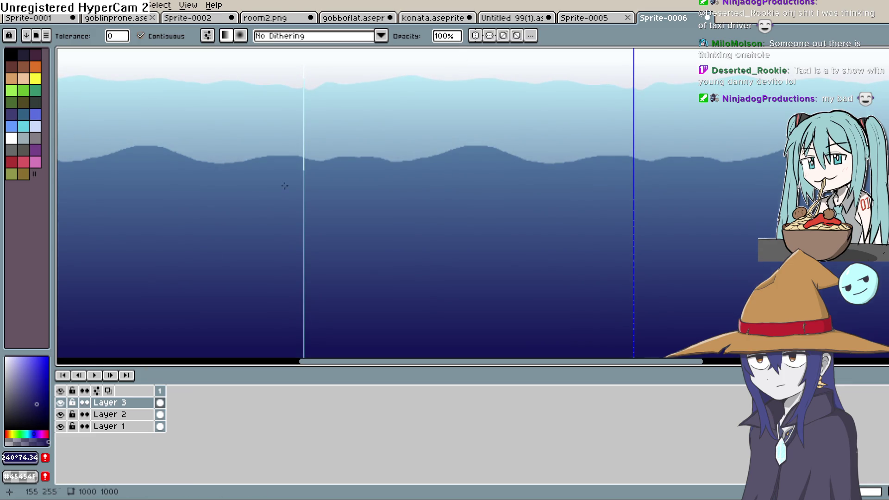
Step: Set Layer 3's opacity to 50%
{"action": "double_click", "coordinate": [147, 402]}
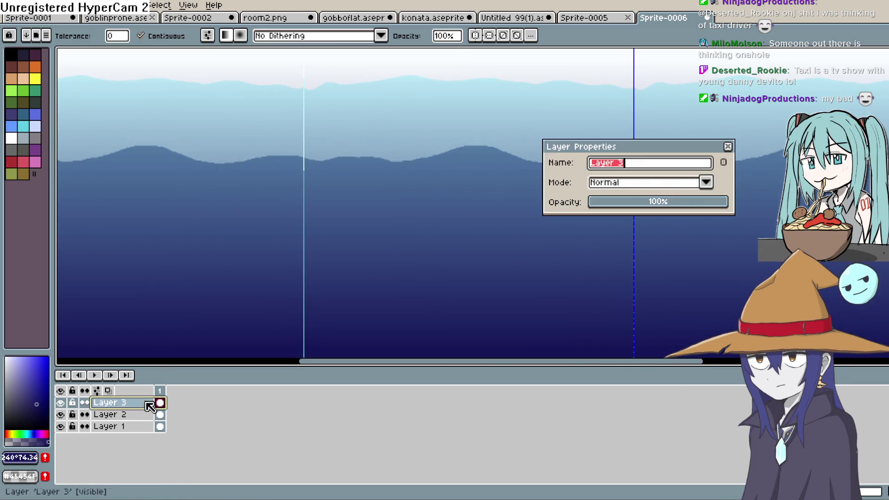
{"action": "left_click", "coordinate": [648, 204]}
{"action": "mouse_move", "coordinate": [651, 210]}
{"action": "left_mouse_down"}
{"action": "mouse_move", "coordinate": [641, 207]}
{"action": "mouse_move", "coordinate": [659, 208]}
{"action": "left_mouse_up"}
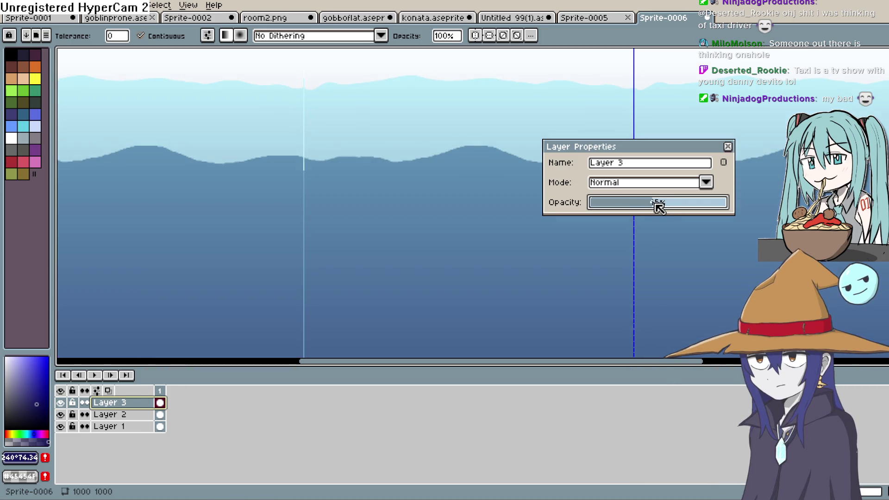
{"action": "left_click", "coordinate": [728, 146]}
{"action": "scroll", "coordinate": [671, 222], "scroll_direction": "down", "scroll_amount": 2}
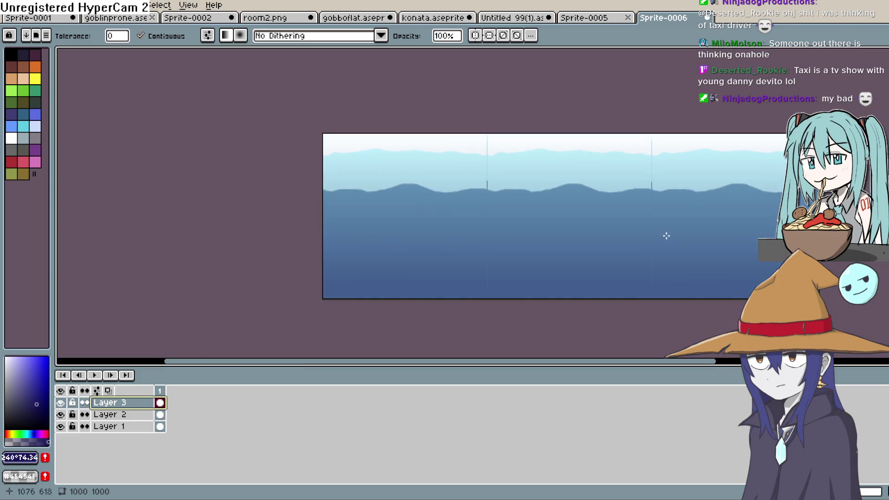
{"action": "left_click_drag", "start_coordinate": [666, 236], "coordinate": [566, 264]}
Step: Export the background as a PNG with File > Export As, accepting saving without layers
{"action": "left_click", "coordinate": [9, 5]}
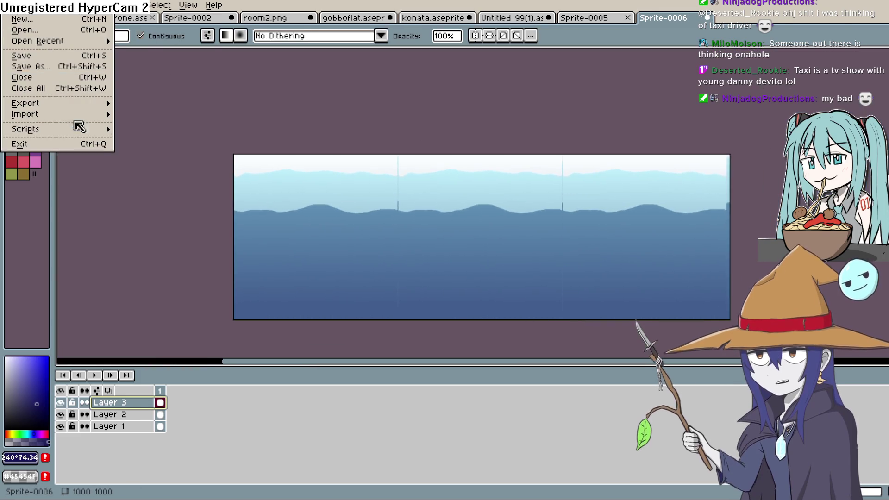
{"action": "mouse_move", "coordinate": [90, 103]}
{"action": "left_click", "coordinate": [153, 104]}
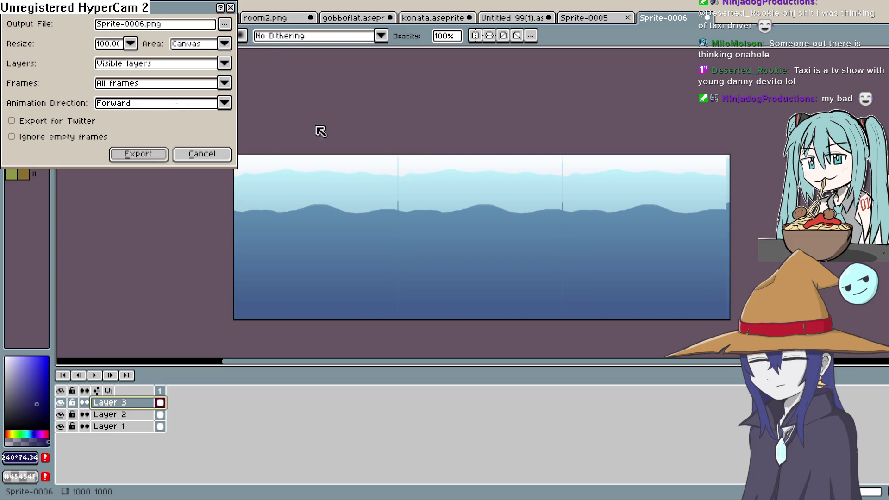
{"action": "left_click", "coordinate": [225, 24]}
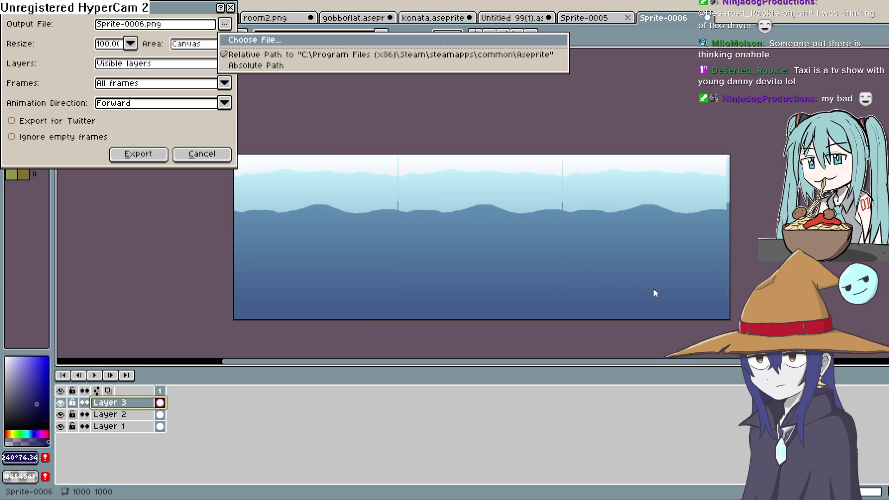
{"action": "key", "text": "Escape"}
{"action": "left_click", "coordinate": [163, 157]}
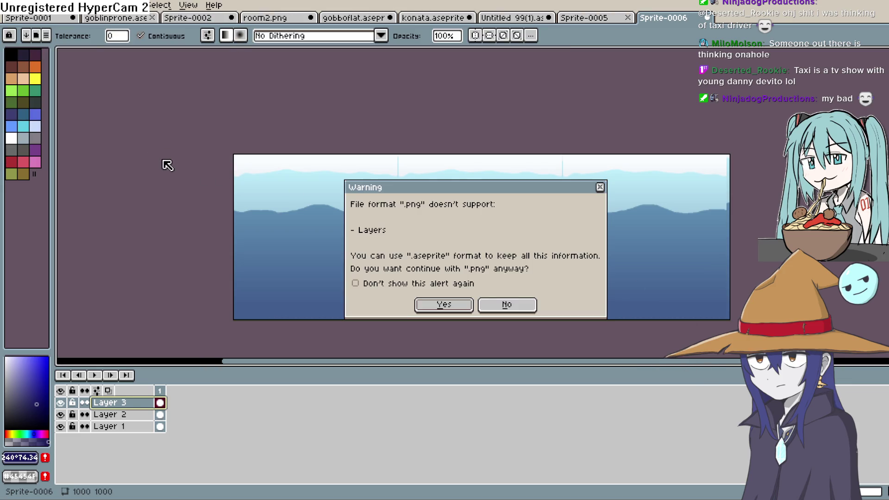
{"action": "left_click", "coordinate": [459, 309]}
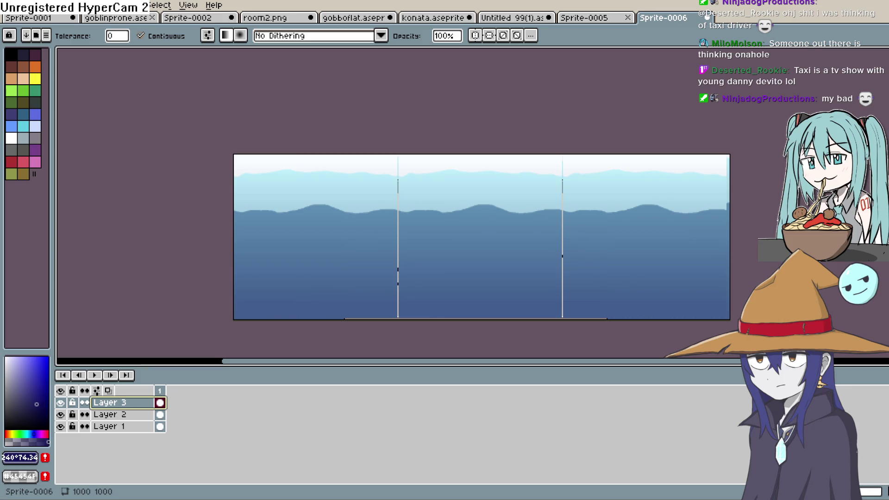
Step: Insert Sprite5 with the sky-and-hills image into Layout 1 and position it at 483, 438
{"action": "key", "text": "alt+Tab"}
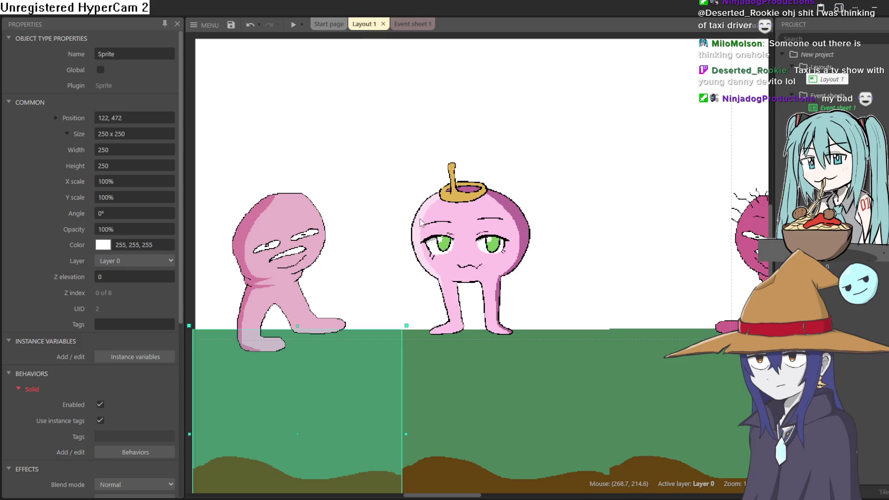
{"action": "scroll", "coordinate": [395, 210], "scroll_direction": "down", "scroll_amount": 2}
{"action": "double_click", "coordinate": [444, 103]}
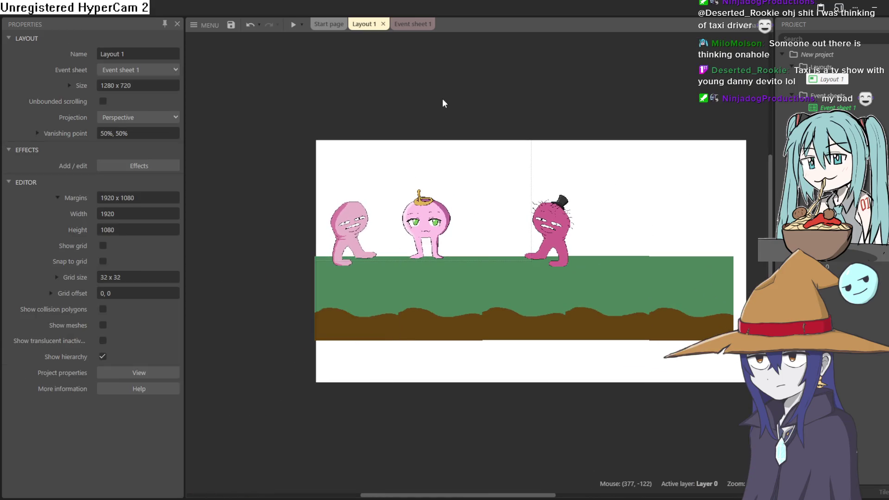
{"action": "left_click", "coordinate": [547, 369]}
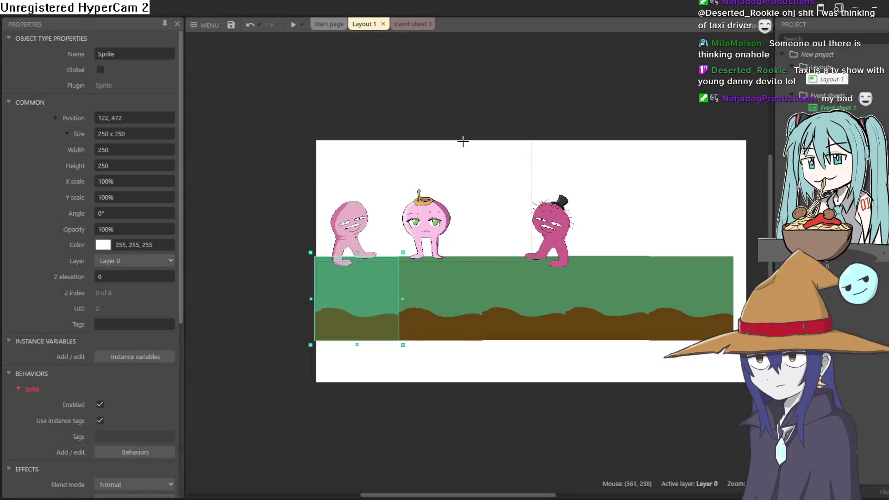
{"action": "left_click", "coordinate": [418, 116]}
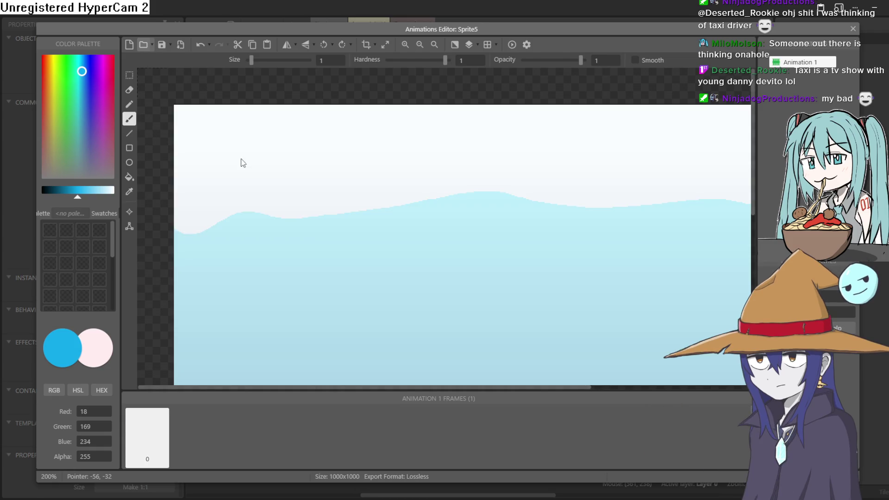
{"action": "left_click", "coordinate": [853, 29]}
{"action": "mouse_move", "coordinate": [532, 236]}
{"action": "left_mouse_down"}
{"action": "mouse_move", "coordinate": [585, 252]}
{"action": "mouse_move", "coordinate": [569, 302]}
{"action": "mouse_move", "coordinate": [572, 329]}
{"action": "mouse_move", "coordinate": [465, 252]}
{"action": "mouse_move", "coordinate": [459, 336]}
{"action": "mouse_move", "coordinate": [478, 362]}
{"action": "left_mouse_up"}
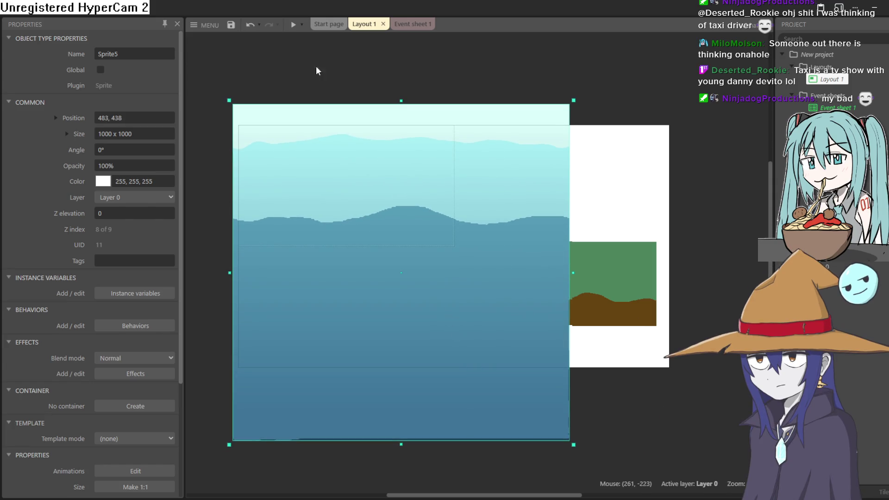
Step: Move Sprite5 to the back of the Z order, behind the other objects
{"action": "right_click", "coordinate": [388, 214]}
{"action": "mouse_move", "coordinate": [466, 277]}
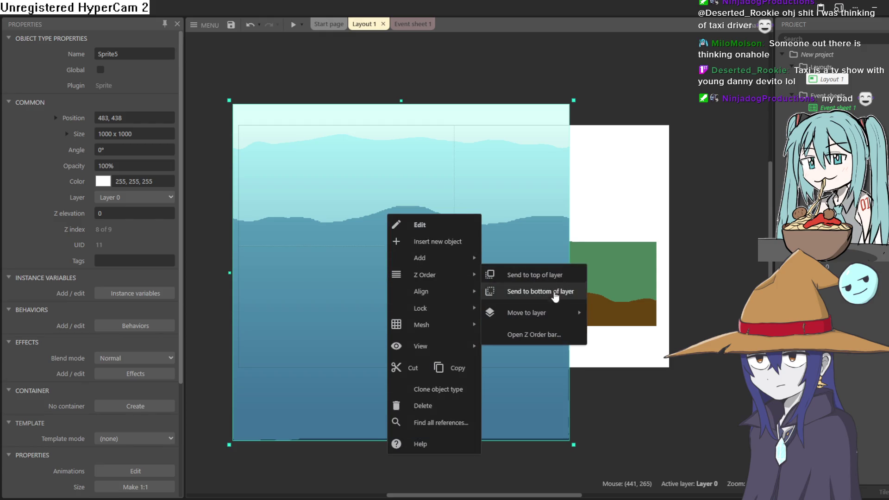
{"action": "left_click", "coordinate": [562, 339]}
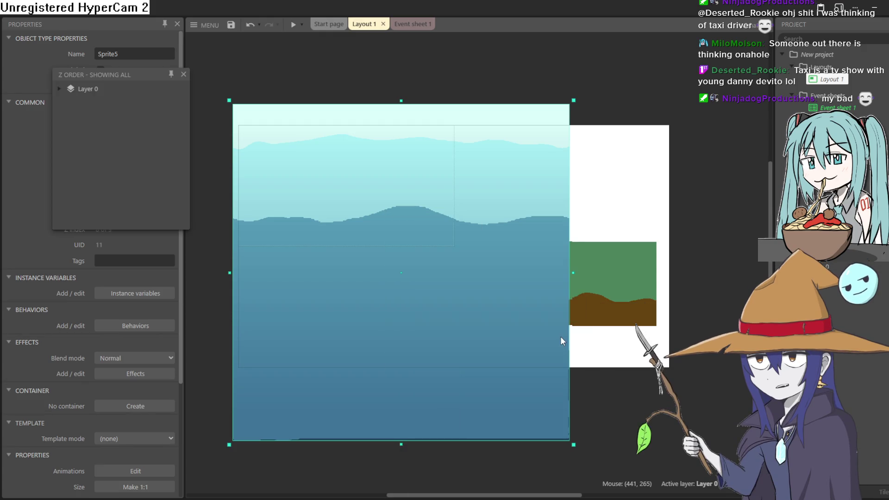
{"action": "mouse_move", "coordinate": [99, 101]}
{"action": "left_mouse_down"}
{"action": "mouse_move", "coordinate": [127, 145]}
{"action": "mouse_move", "coordinate": [124, 204]}
{"action": "left_mouse_up"}
Step: Preview the scene, close the Z Order list, and expand Sprite5's 1000 x 1000 Size field
{"action": "left_click", "coordinate": [288, 25]}
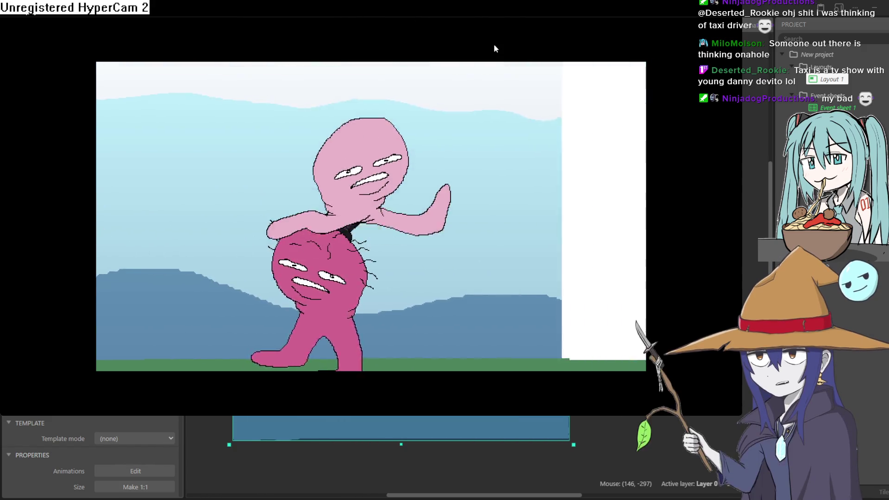
{"action": "left_click", "coordinate": [878, 8]}
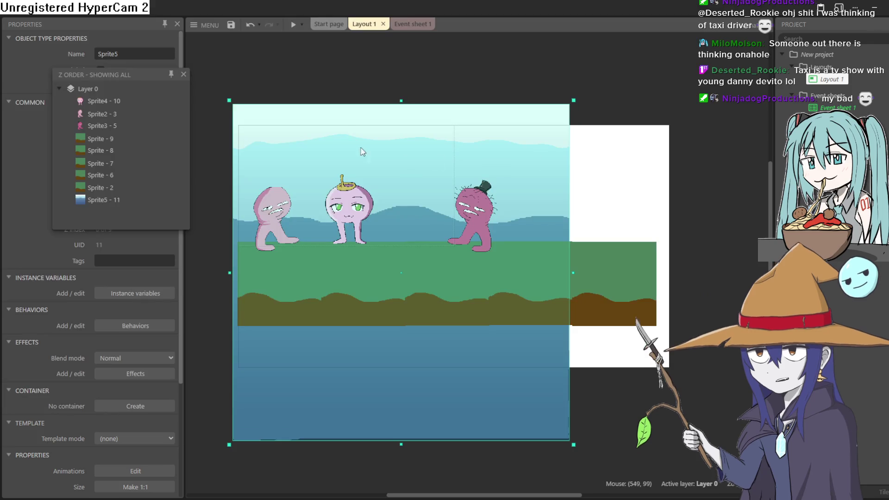
{"action": "left_click", "coordinate": [184, 74]}
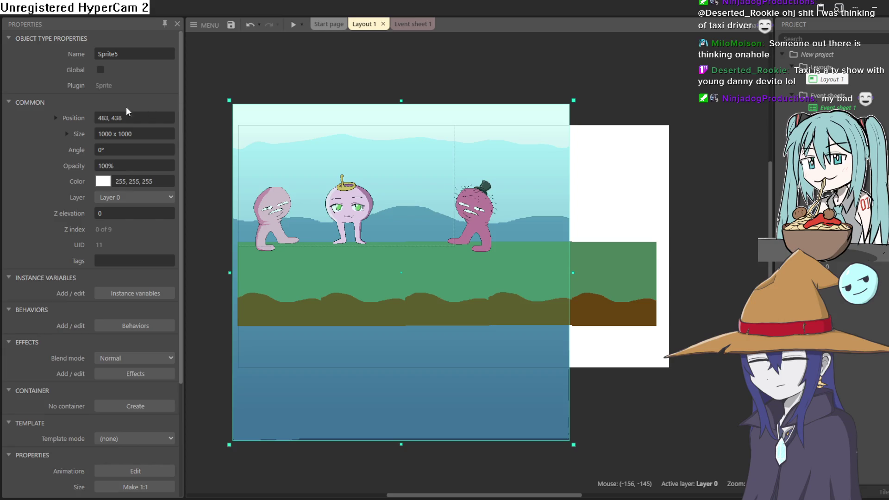
{"action": "left_click", "coordinate": [145, 134]}
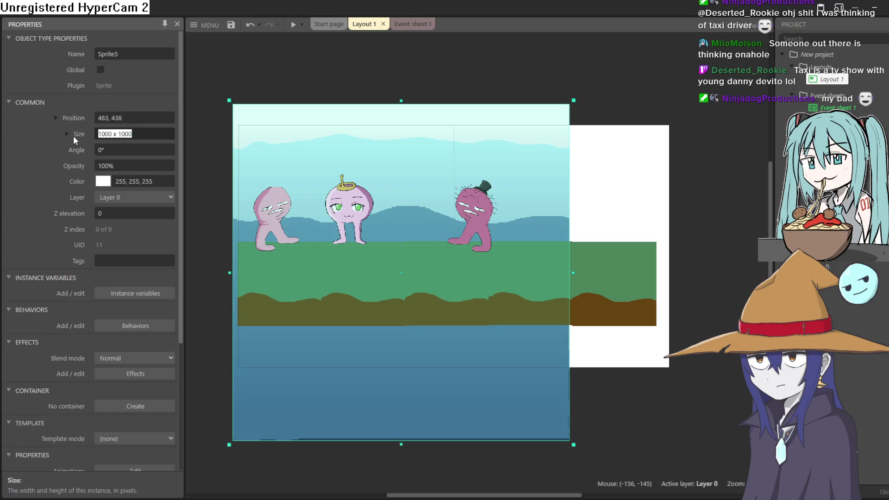
{"action": "left_click", "coordinate": [67, 134]}
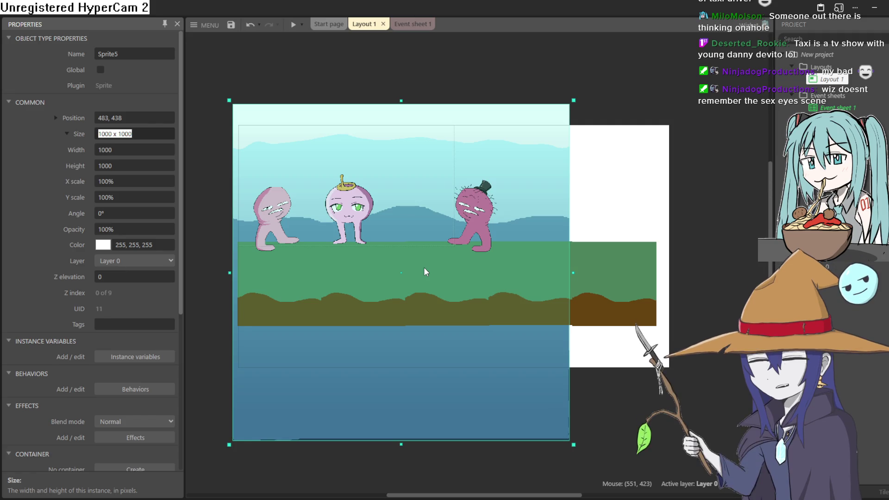
{"action": "left_click_drag", "start_coordinate": [412, 252], "coordinate": [658, 276], "text": "ctrl"}
{"action": "key", "text": "ctrl+z"}
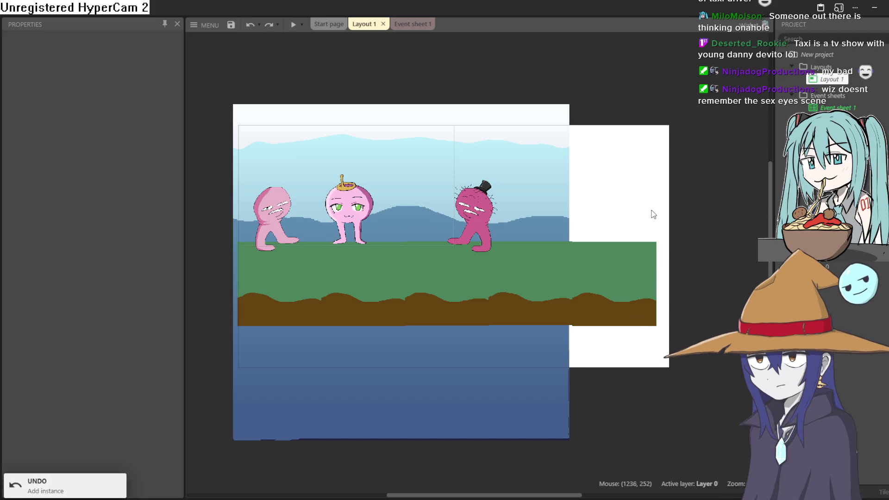
{"action": "left_click", "coordinate": [414, 164]}
Step: Duplicate the sky backdrop to the right of the first copy and nudge it into place
{"action": "mouse_move", "coordinate": [414, 164]}
{"action": "left_mouse_down", "text": "ctrl"}
{"action": "mouse_move", "coordinate": [740, 175]}
{"action": "mouse_move", "coordinate": [737, 164]}
{"action": "left_mouse_up", "text": "ctrl"}
{"action": "left_click", "coordinate": [666, 73]}
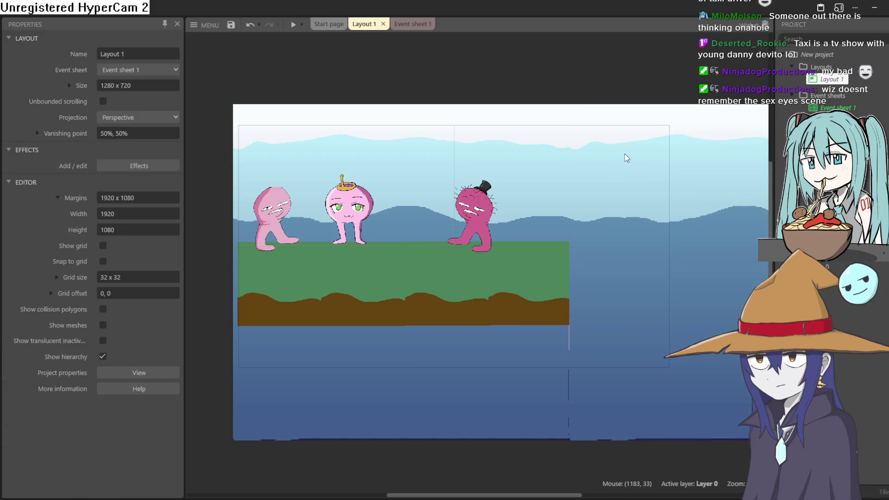
{"action": "scroll", "coordinate": [624, 176], "scroll_direction": "down", "scroll_amount": 2}
{"action": "scroll", "coordinate": [632, 209], "scroll_direction": "up", "scroll_amount": 2}
{"action": "left_click_drag", "start_coordinate": [633, 209], "coordinate": [633, 209]}
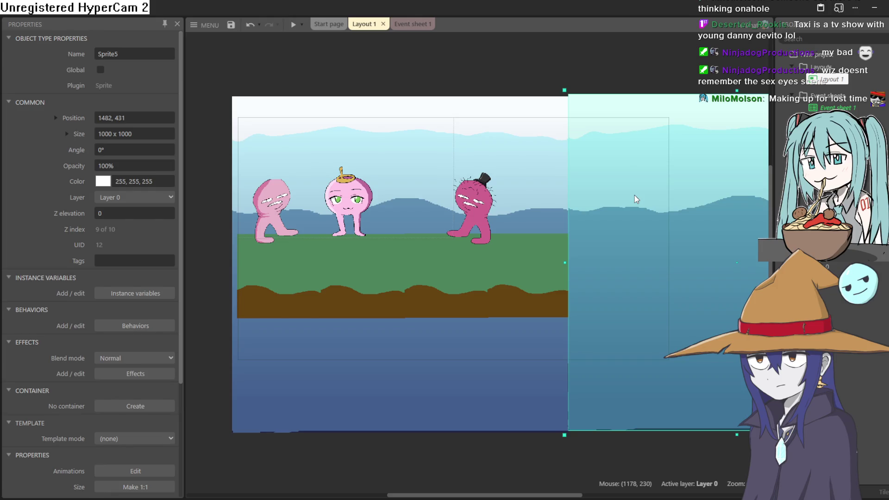
{"action": "left_click_drag", "start_coordinate": [600, 109], "coordinate": [600, 111]}
{"action": "left_click", "coordinate": [607, 57]}
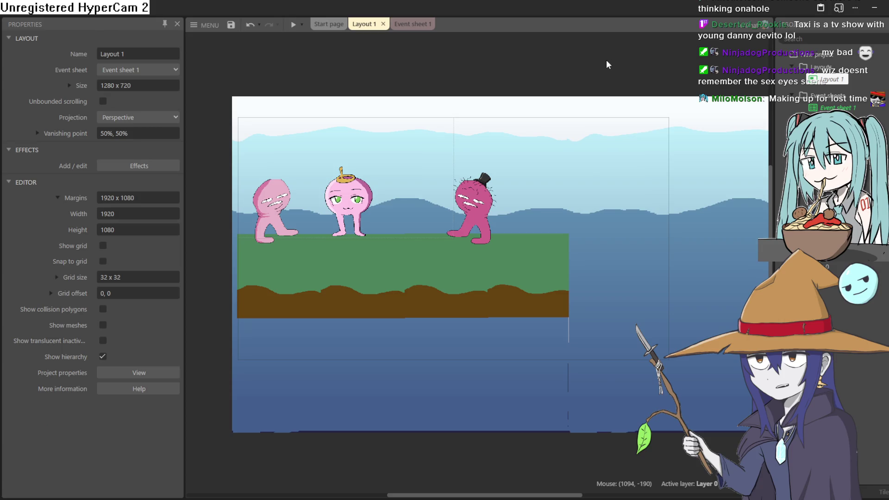
Step: Fine-tune the copy's position to 1481, 438 so the seam closes
{"action": "left_click", "coordinate": [561, 275]}
{"action": "left_click", "coordinate": [611, 259]}
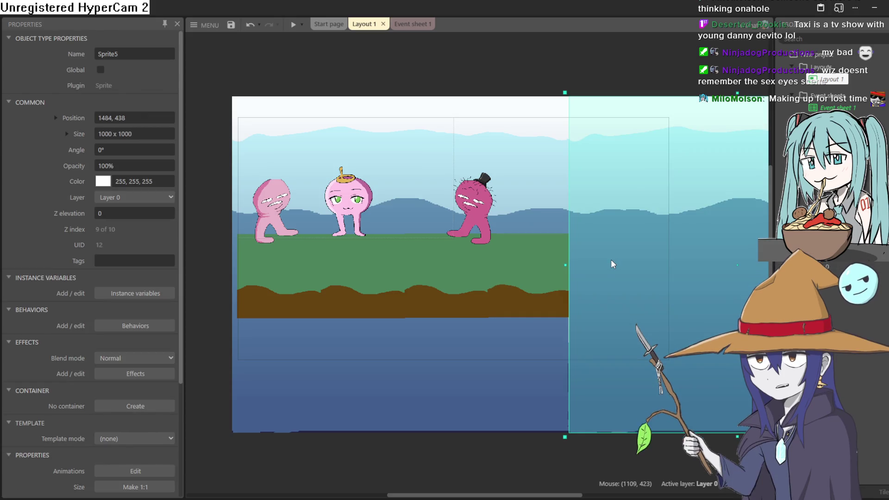
{"action": "key", "text": "Left"}
{"action": "key", "text": "Left"}
{"action": "key", "text": "Left"}
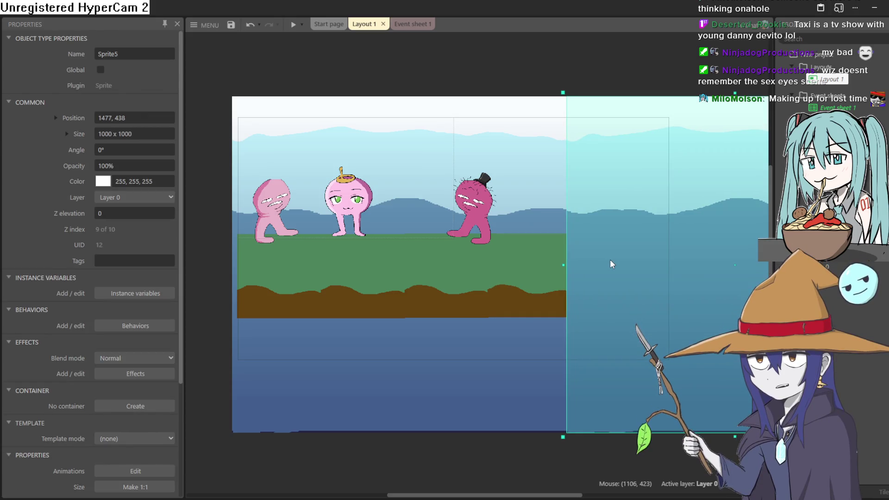
{"action": "left_click_drag", "start_coordinate": [609, 260], "coordinate": [613, 260]}
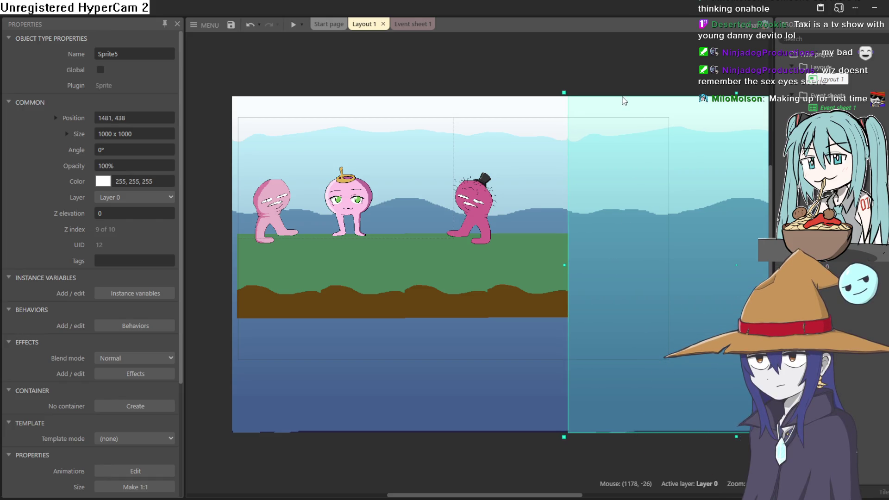
{"action": "key", "text": "Delete"}
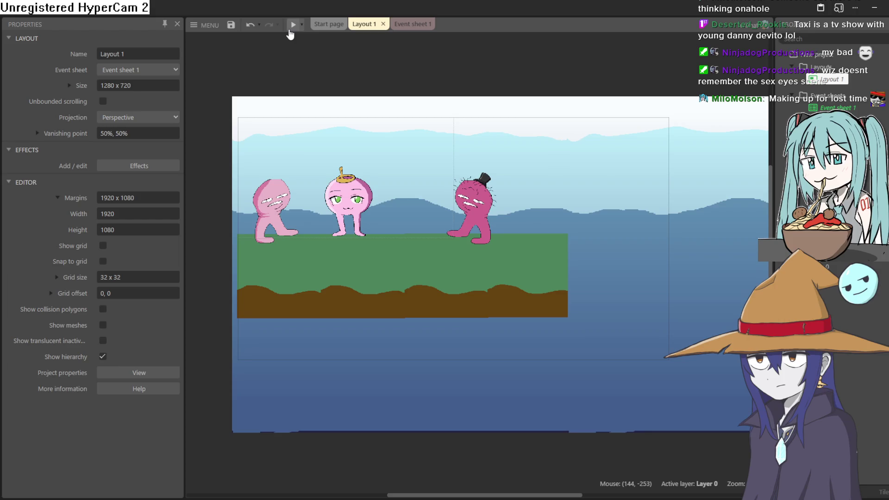
{"action": "left_click", "coordinate": [289, 30]}
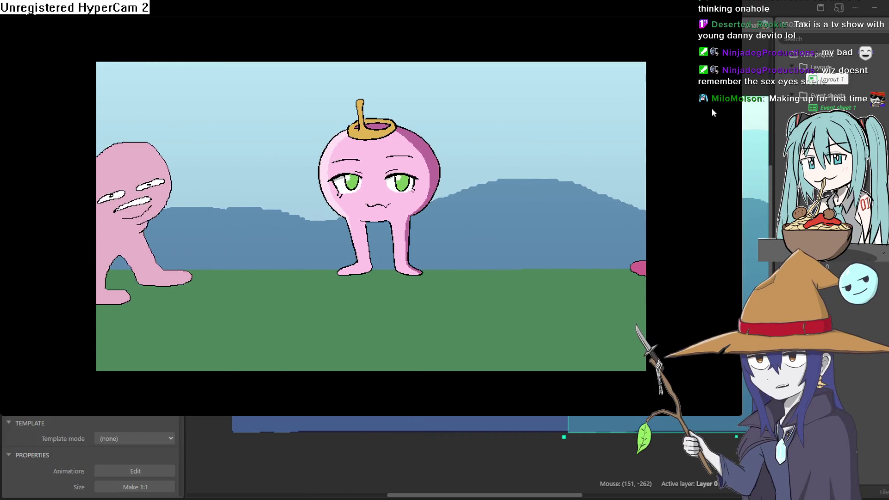
{"action": "left_click", "coordinate": [883, 18]}
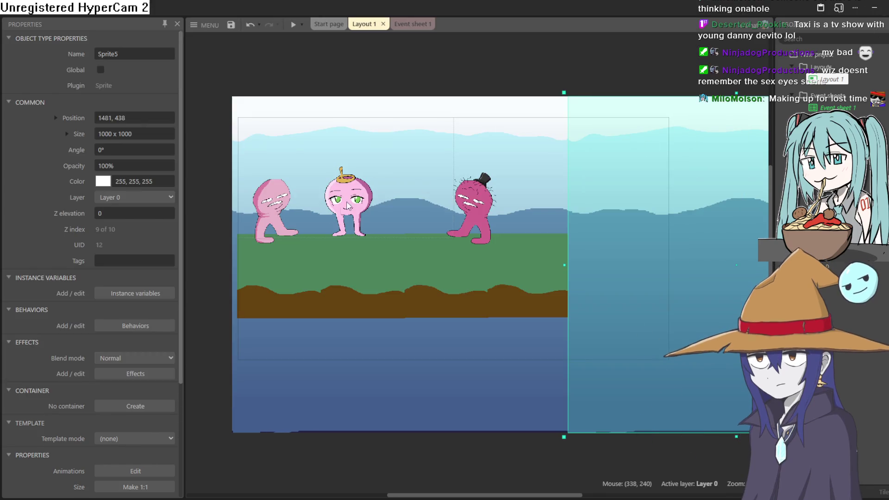
{"action": "mouse_move", "coordinate": [220, 203]}
{"action": "left_mouse_down"}
{"action": "mouse_move", "coordinate": [226, 214]}
{"action": "mouse_move", "coordinate": [238, 198]}
{"action": "left_mouse_up"}
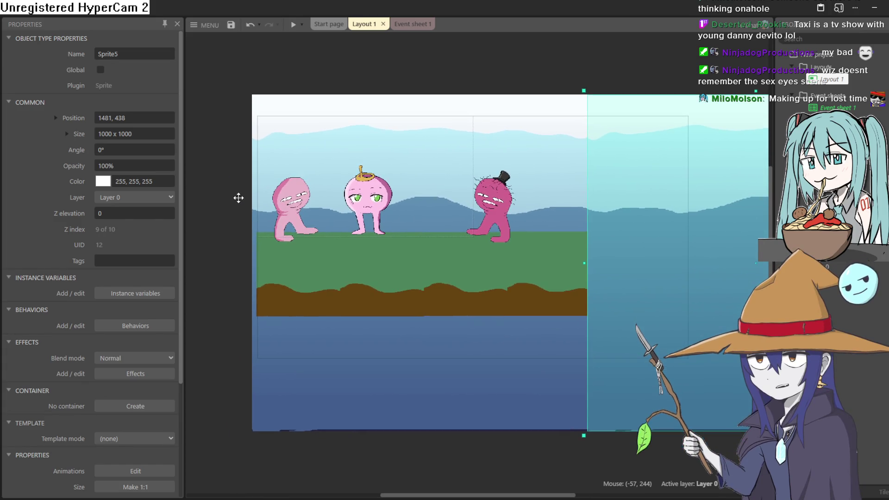
{"action": "left_click", "coordinate": [215, 146]}
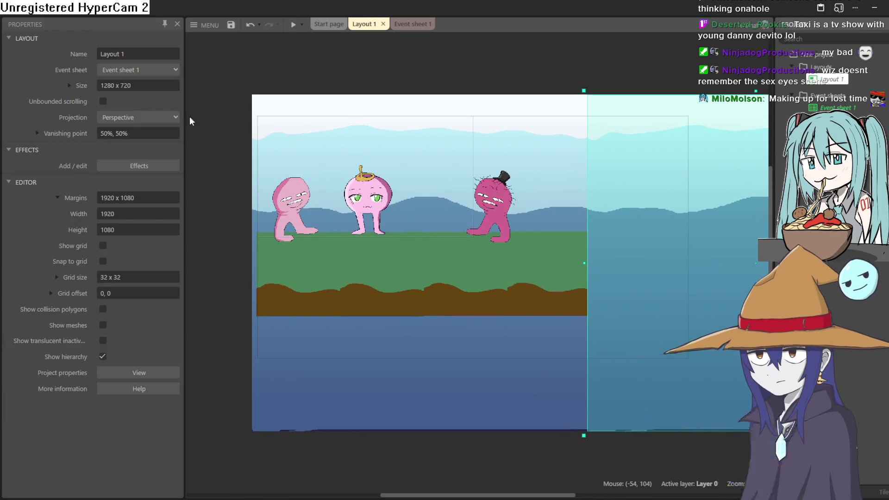
Step: Set Layout 1's size to 1920 x 1080 and preview the game
{"action": "left_click", "coordinate": [138, 88]}
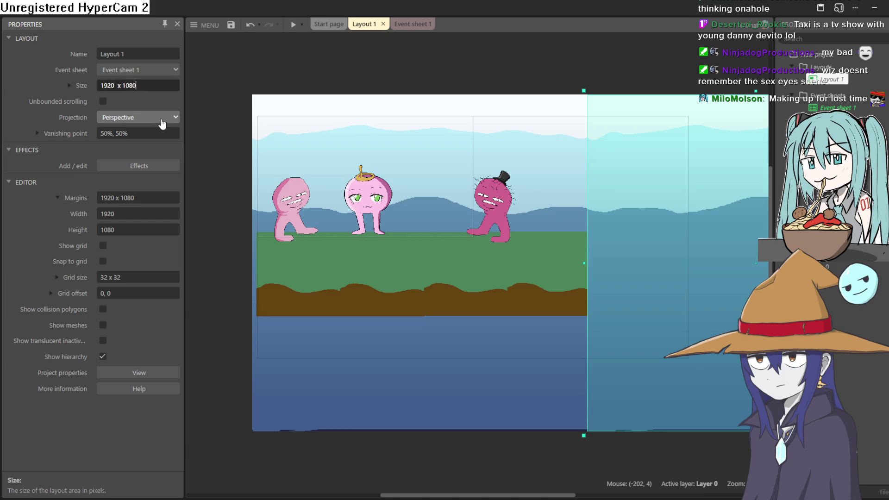
{"action": "key", "text": "Return"}
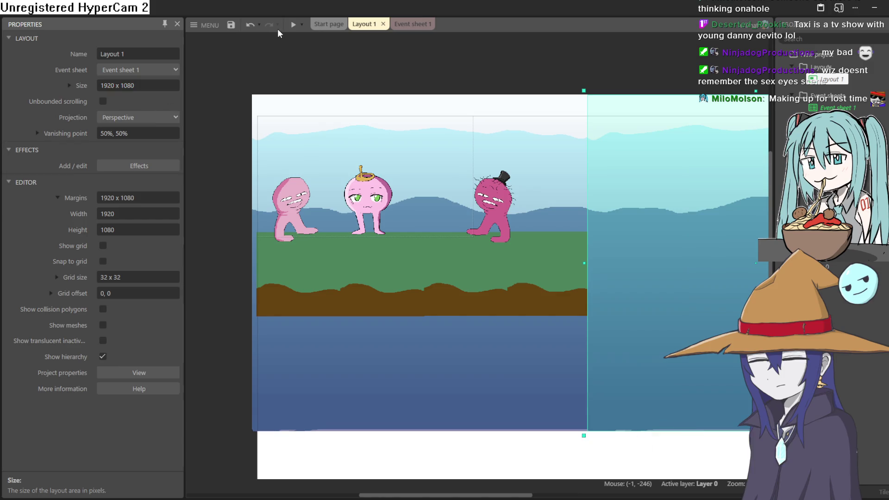
{"action": "left_click", "coordinate": [292, 25]}
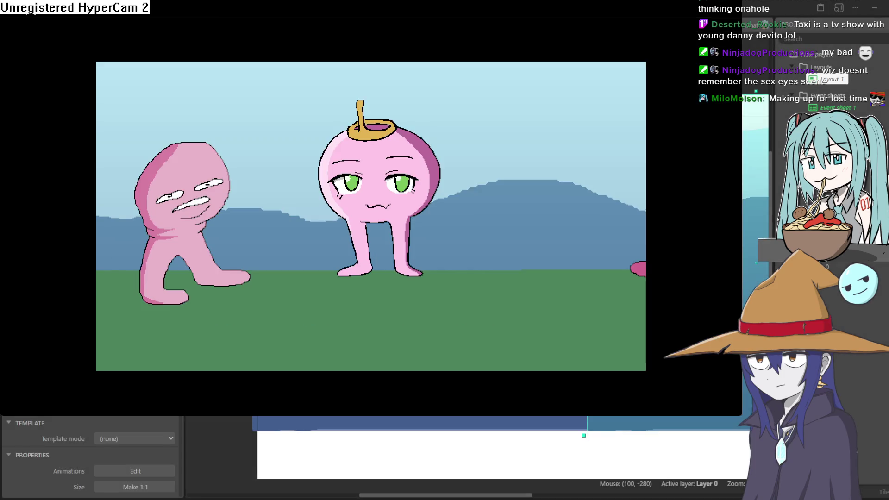
{"action": "left_click", "coordinate": [878, 18]}
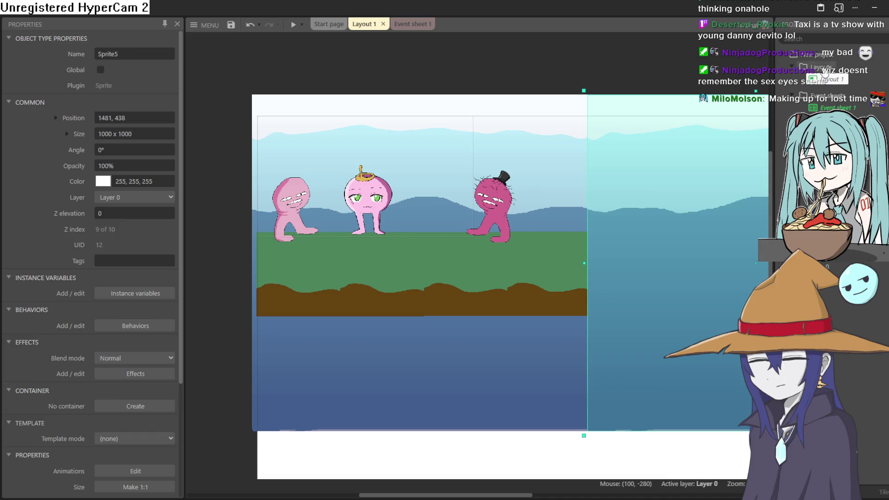
Step: Set the project viewport size to 1920 x 1080 and run the preview
{"action": "left_click", "coordinate": [825, 57]}
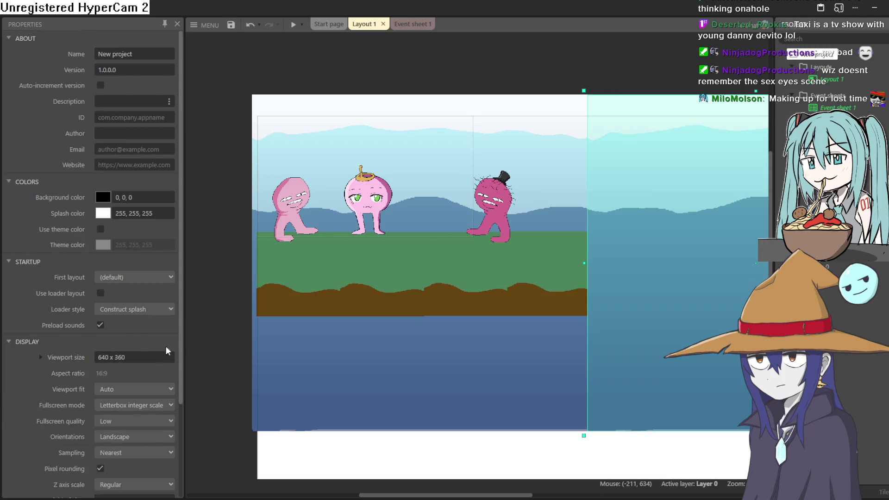
{"action": "left_click", "coordinate": [137, 354]}
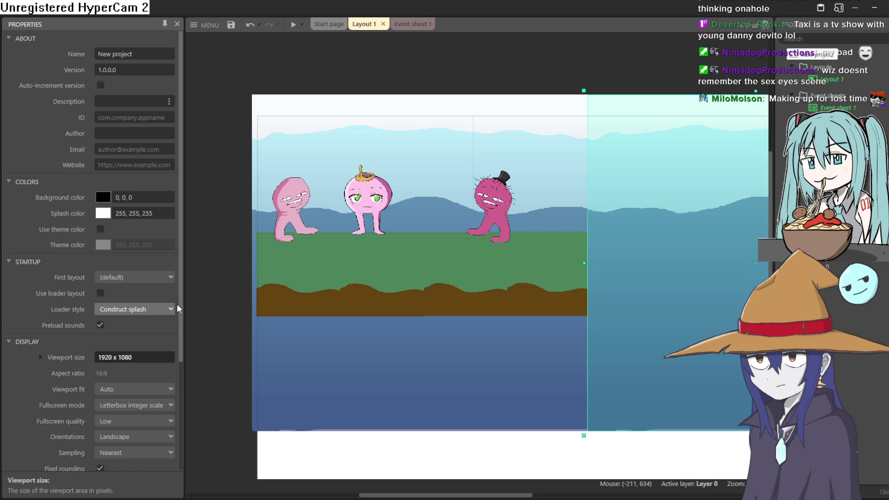
{"action": "left_click", "coordinate": [280, 51]}
{"action": "left_click", "coordinate": [290, 27]}
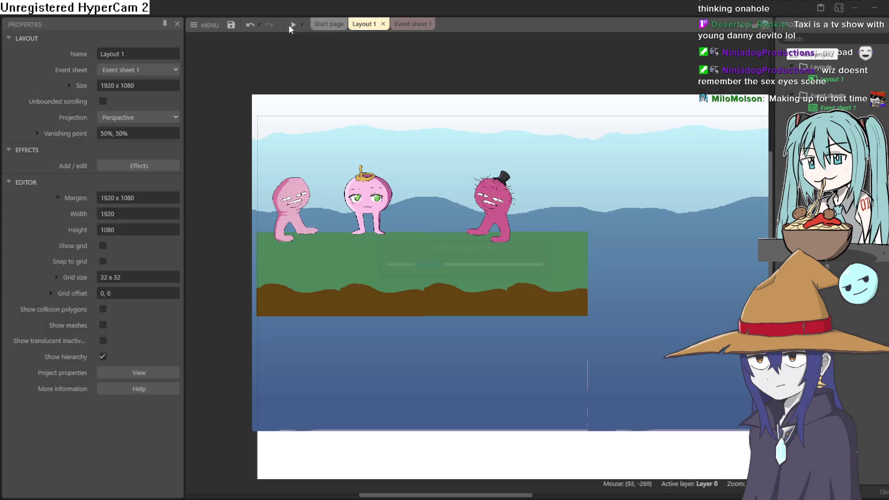
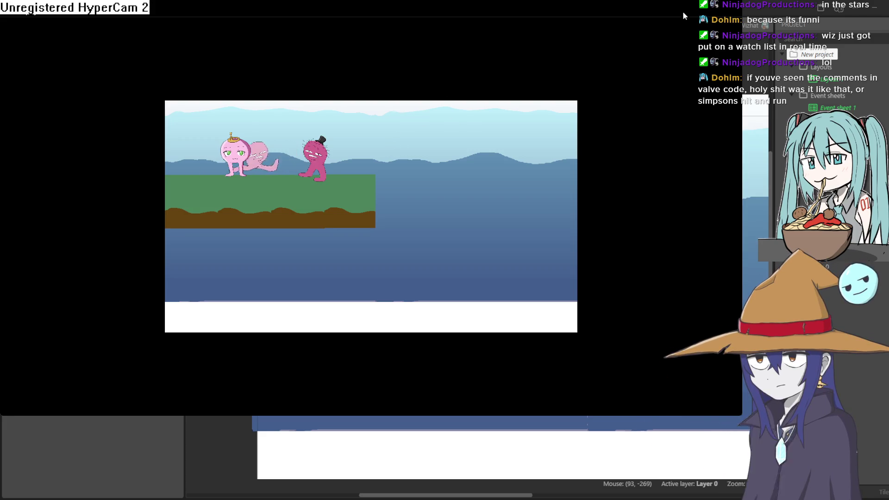
Step: Close the preview and set Layout 1's size to 1280 x 720
{"action": "left_click", "coordinate": [732, 9]}
{"action": "left_click", "coordinate": [181, 196]}
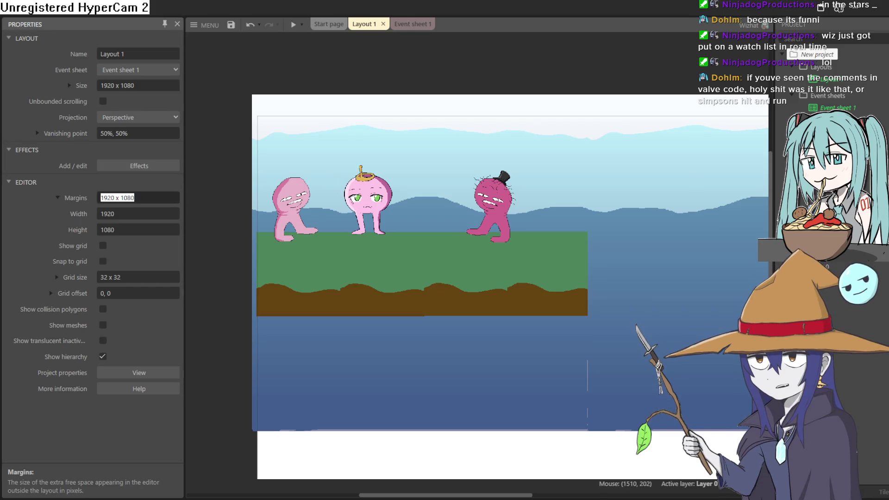
{"action": "left_click", "coordinate": [833, 80]}
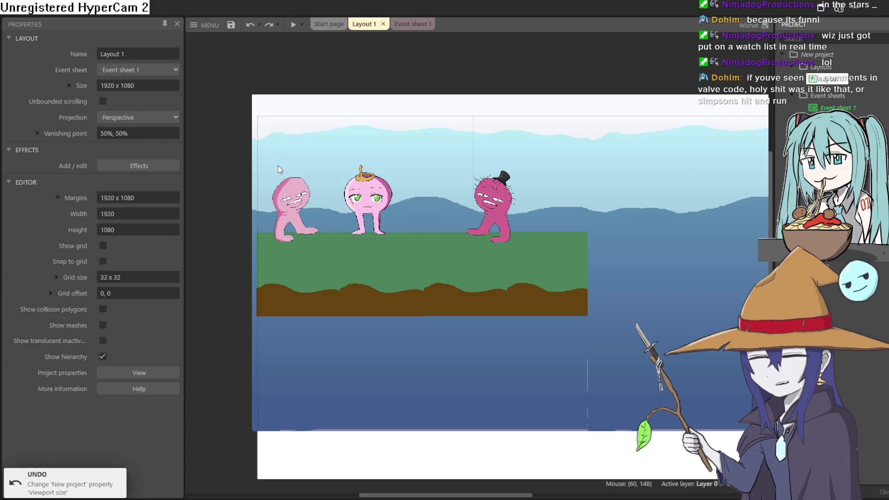
{"action": "left_click", "coordinate": [167, 85]}
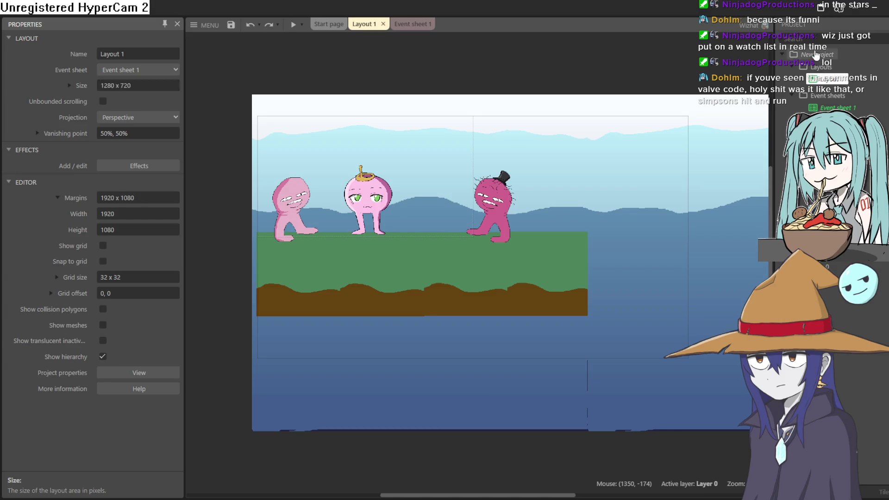
Step: Change the project's viewport size and test-run the game in a preview
{"action": "left_click", "coordinate": [815, 55]}
{"action": "left_click", "coordinate": [149, 357]}
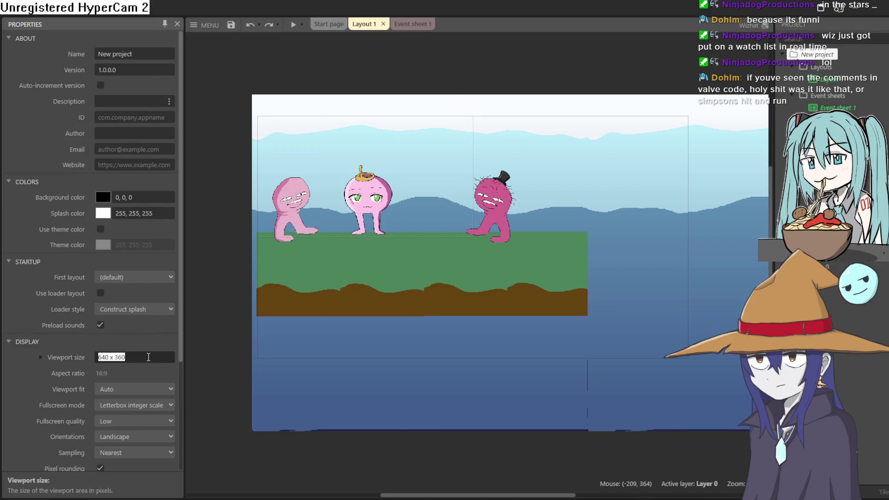
{"action": "left_click", "coordinate": [292, 25]}
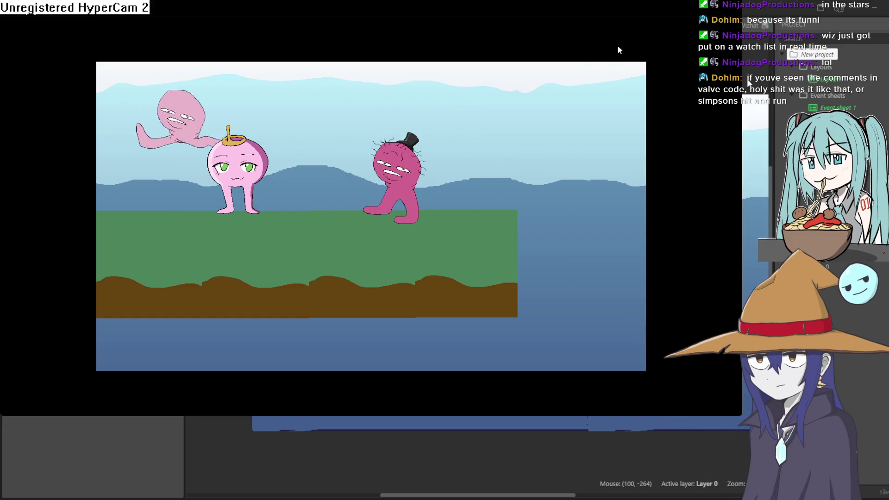
{"action": "left_click", "coordinate": [879, 7]}
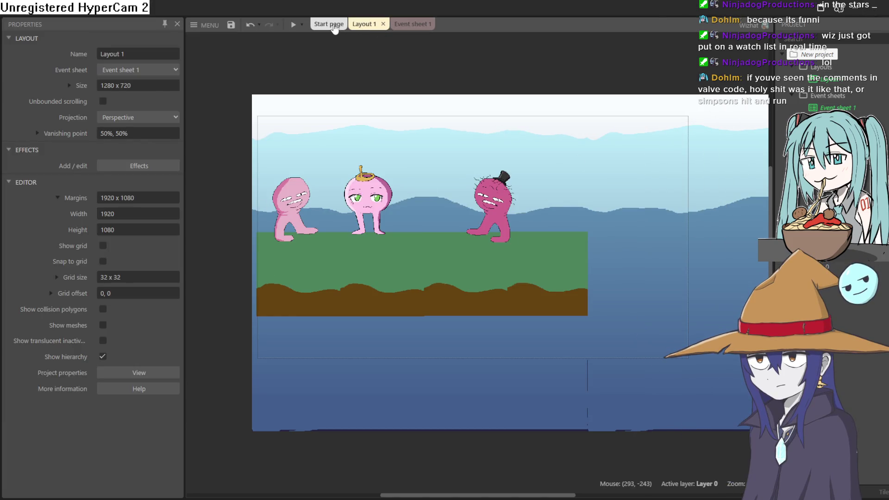
{"action": "left_click", "coordinate": [334, 26]}
{"action": "left_click", "coordinate": [365, 26]}
{"action": "left_click", "coordinate": [402, 24]}
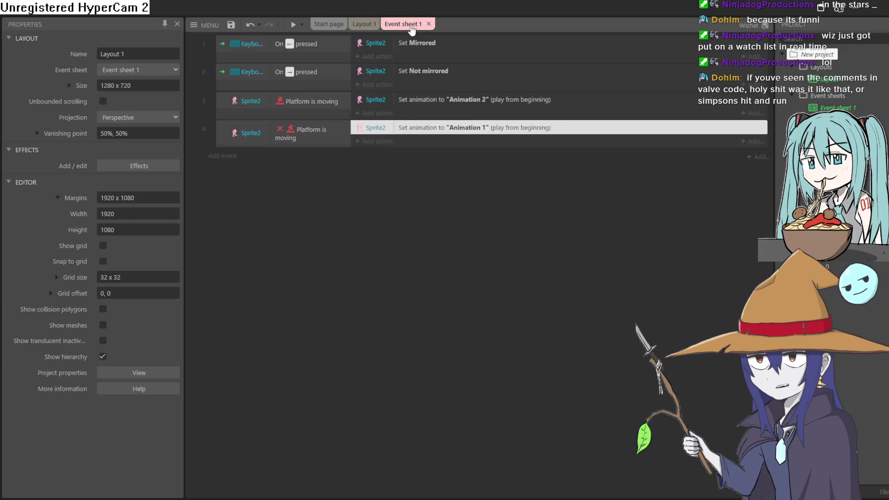
{"action": "left_click", "coordinate": [333, 27]}
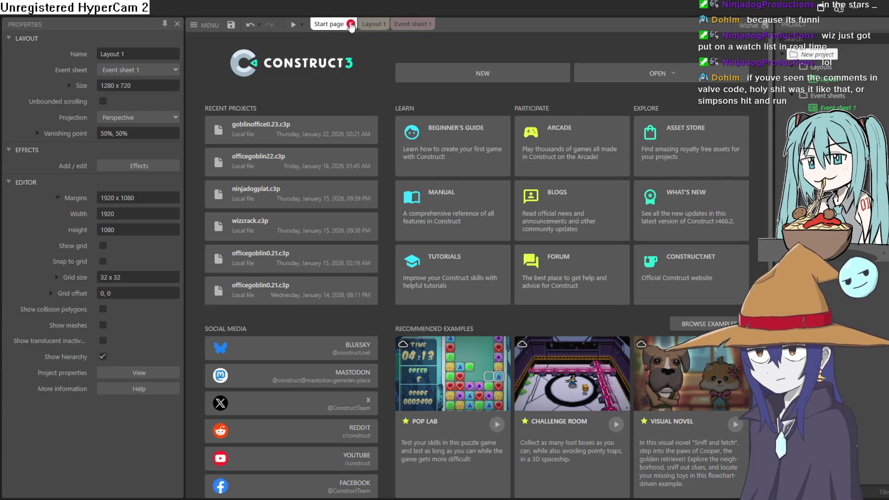
{"action": "left_click", "coordinate": [410, 23]}
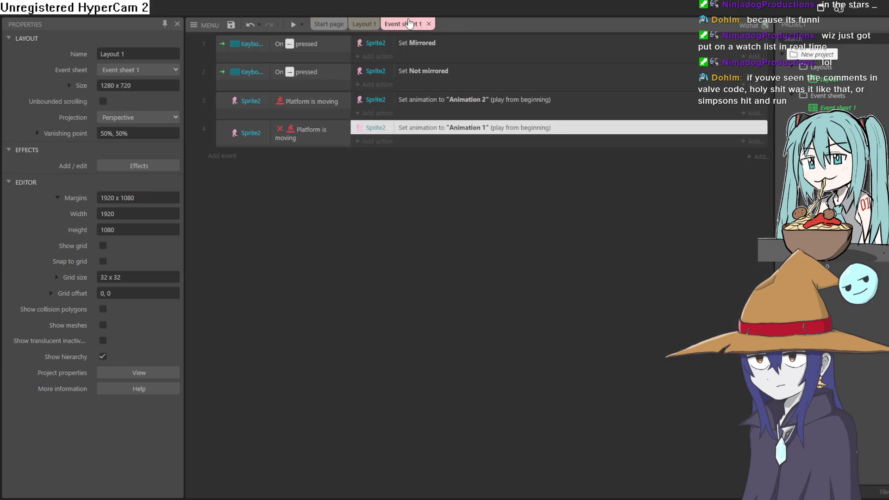
{"action": "left_click", "coordinate": [373, 23]}
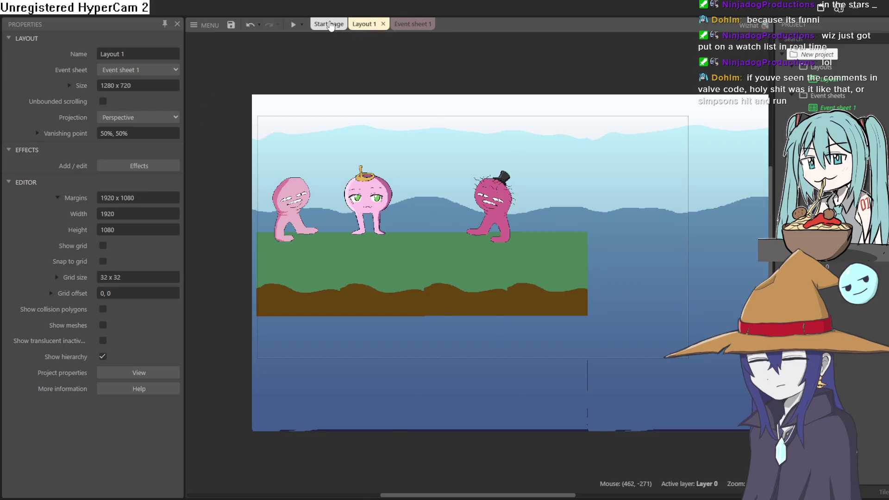
{"action": "left_click", "coordinate": [331, 25]}
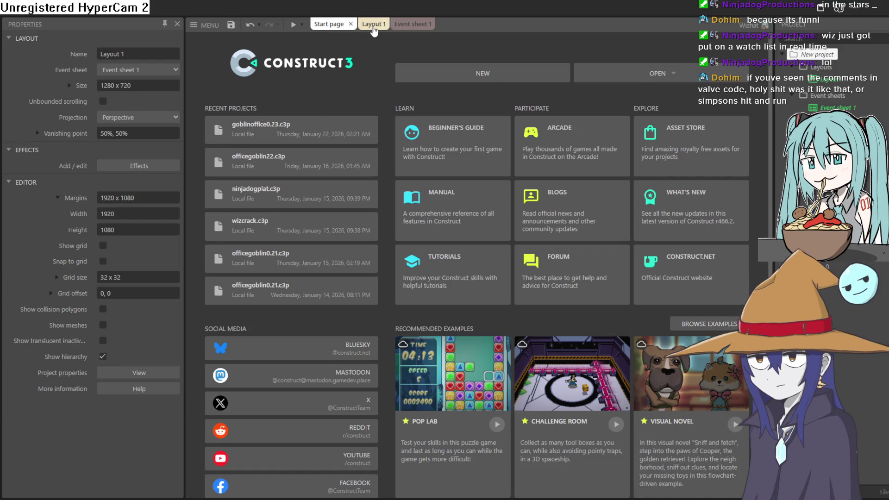
{"action": "left_click", "coordinate": [373, 26]}
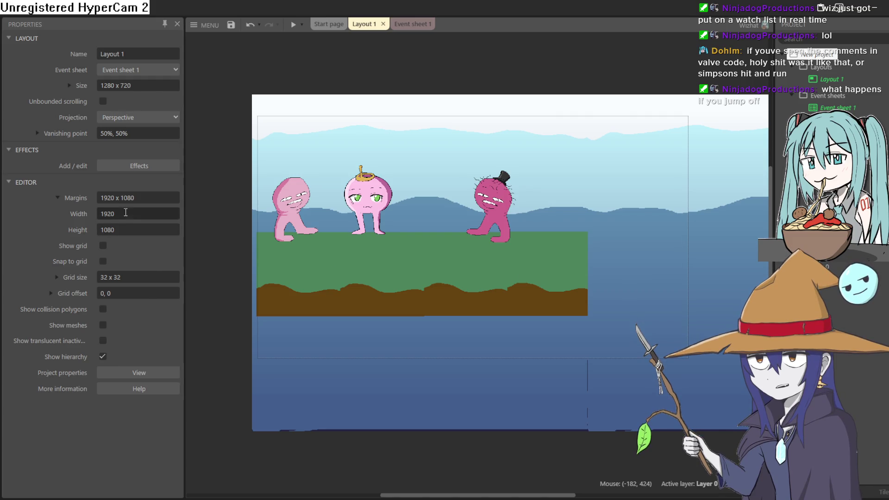
Step: Paste a ground block at the platform's right end, then preview the longer platform
{"action": "left_click", "coordinate": [302, 198]}
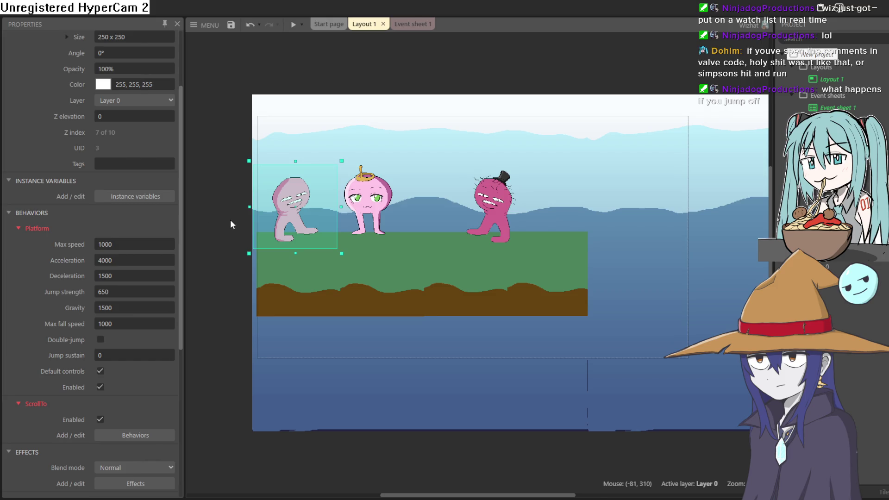
{"action": "scroll", "coordinate": [168, 249], "scroll_direction": "down", "scroll_amount": 5}
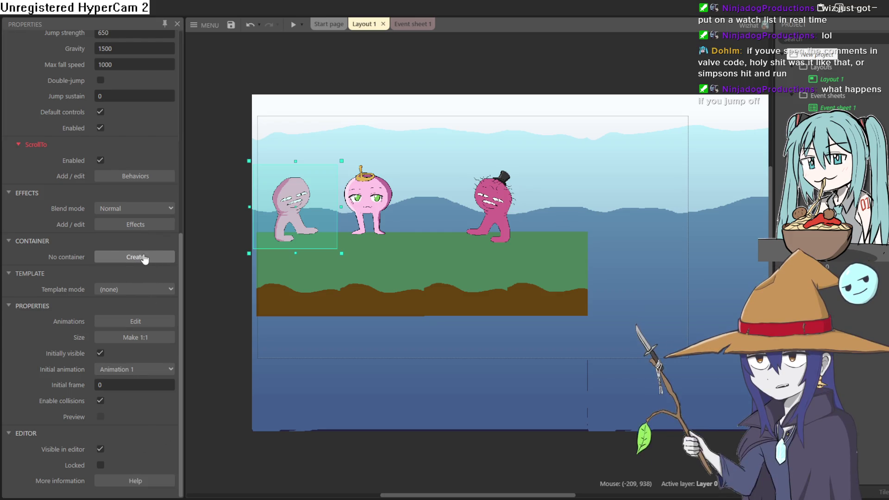
{"action": "scroll", "coordinate": [145, 258], "scroll_direction": "up", "scroll_amount": 4}
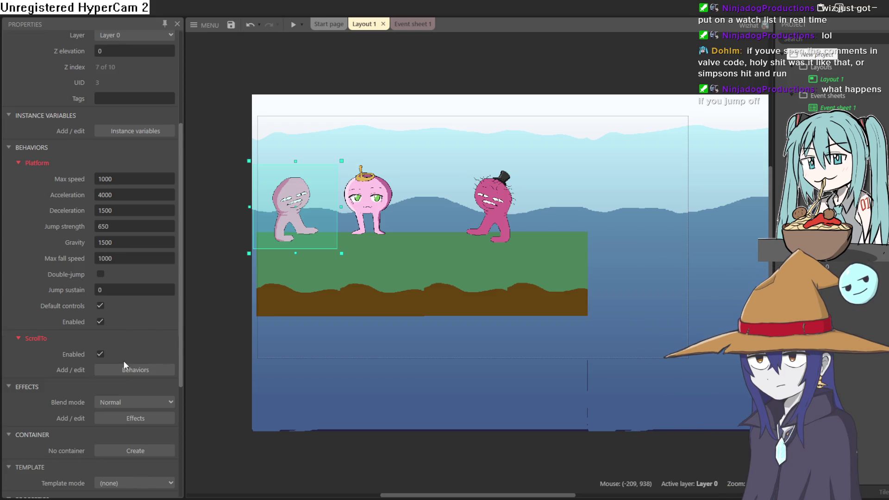
{"action": "key", "text": "ctrl+v"}
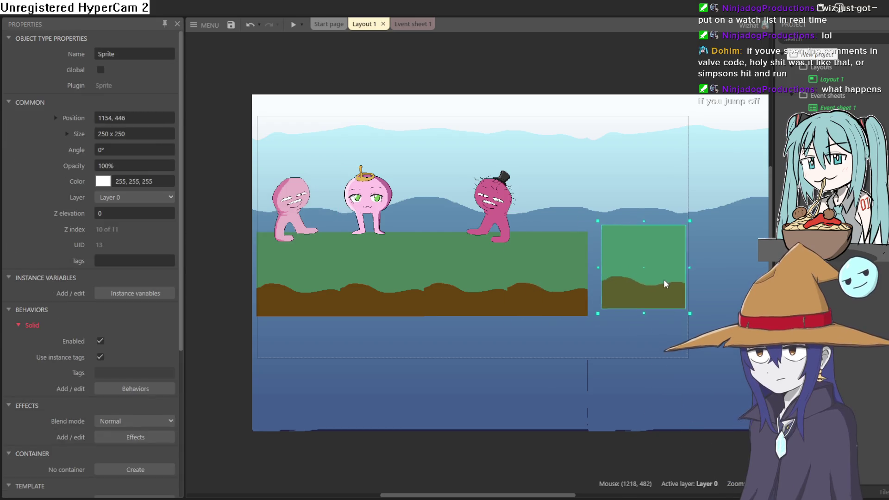
{"action": "left_click", "coordinate": [650, 290]}
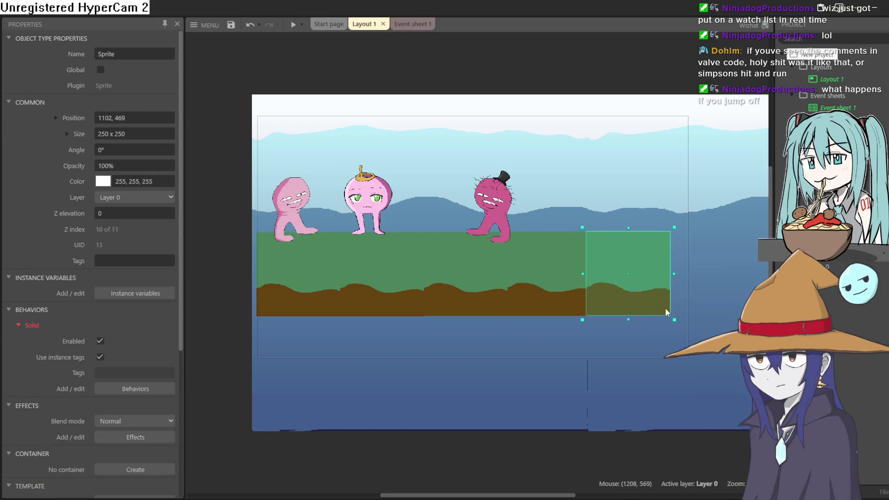
{"action": "left_click_drag", "start_coordinate": [665, 313], "coordinate": [425, 313]}
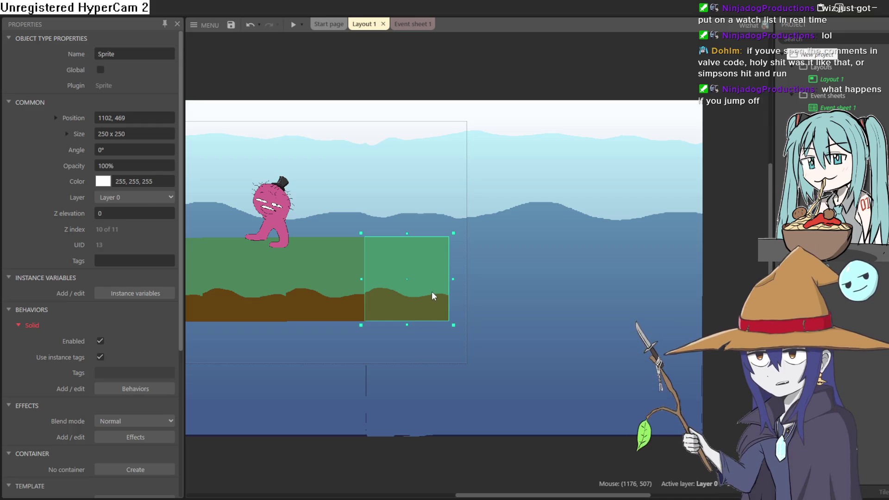
{"action": "left_click_drag", "start_coordinate": [458, 346], "coordinate": [538, 330]}
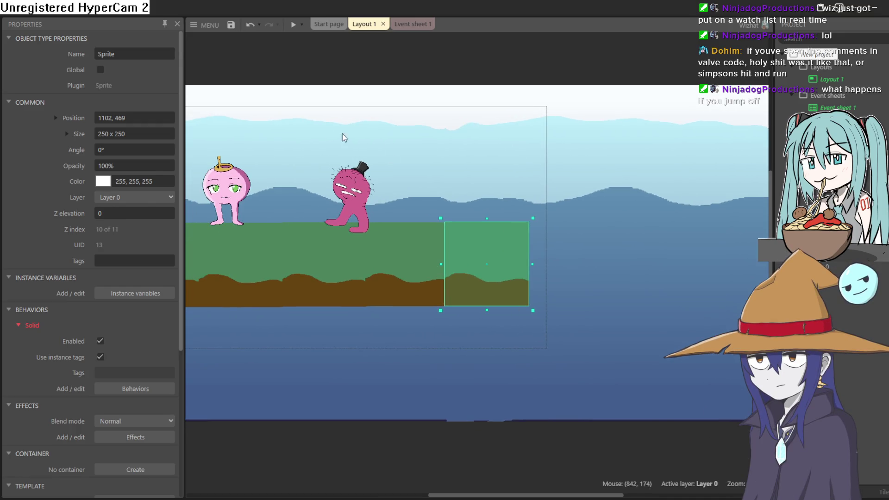
{"action": "left_click", "coordinate": [293, 24]}
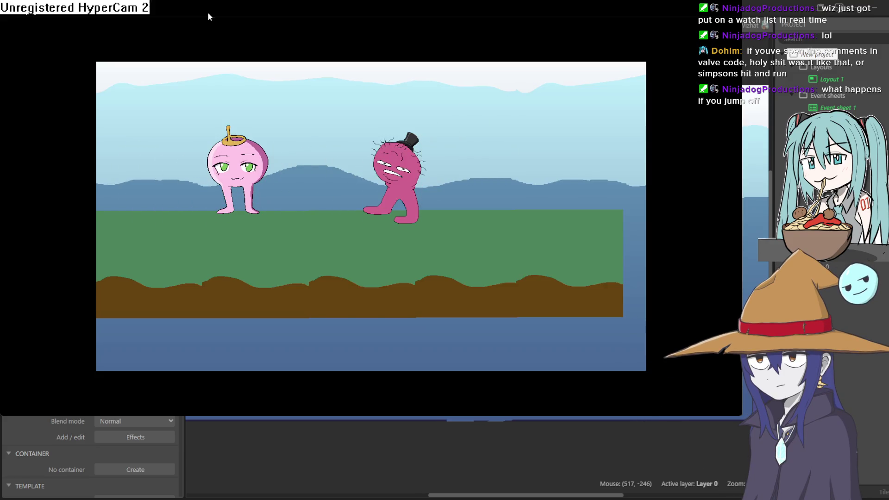
{"action": "key", "text": "alt+F4"}
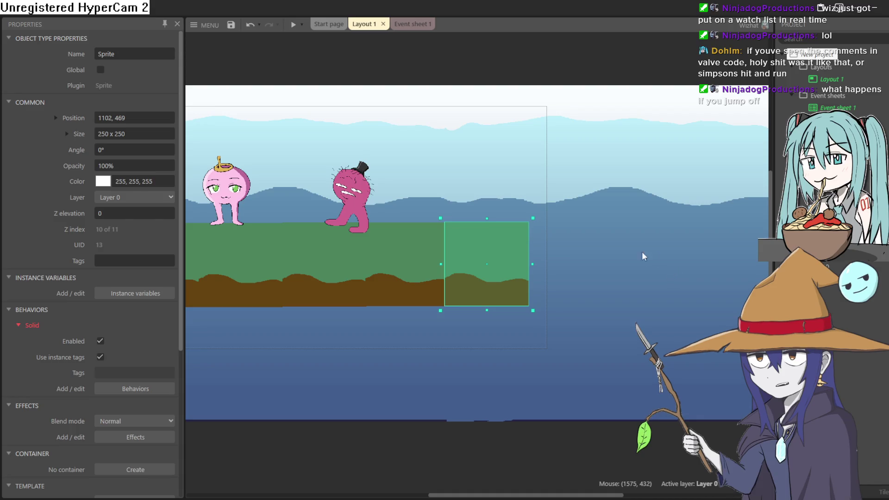
Step: Resize Layout 1 to 1920 x 1080 and lay both blue background sprites across it
{"action": "scroll", "coordinate": [645, 256], "scroll_direction": "down", "scroll_amount": 2}
{"action": "mouse_move", "coordinate": [636, 261]}
{"action": "left_mouse_down"}
{"action": "mouse_move", "coordinate": [611, 268]}
{"action": "mouse_move", "coordinate": [739, 198]}
{"action": "left_mouse_up"}
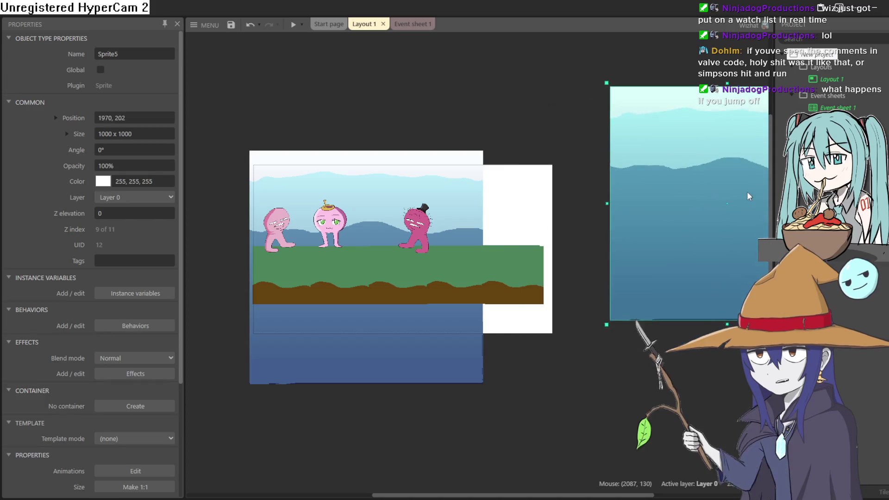
{"action": "mouse_move", "coordinate": [464, 211]}
{"action": "left_mouse_down"}
{"action": "mouse_move", "coordinate": [220, 238]}
{"action": "mouse_move", "coordinate": [261, 213]}
{"action": "left_mouse_up"}
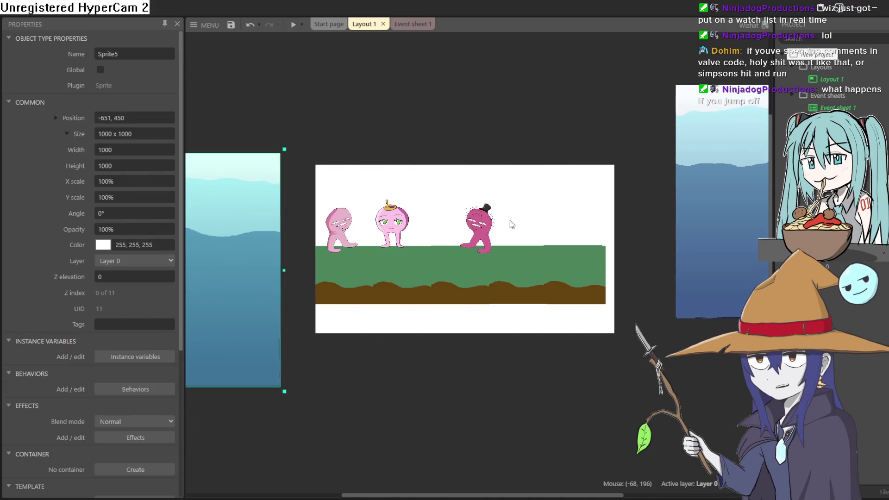
{"action": "left_click", "coordinate": [562, 210]}
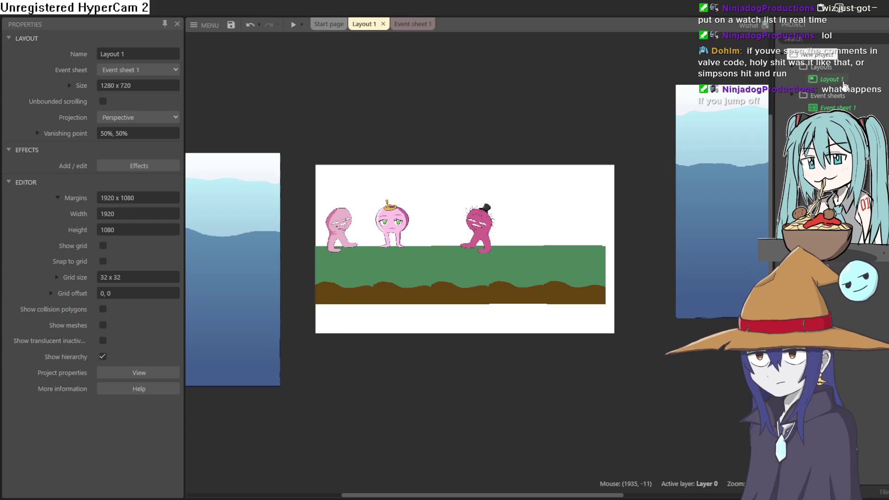
{"action": "left_click", "coordinate": [832, 108]}
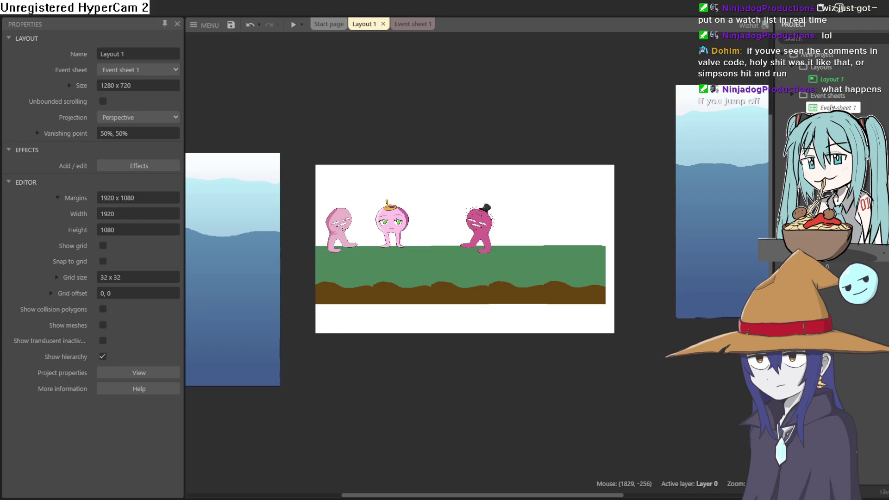
{"action": "left_click", "coordinate": [841, 82]}
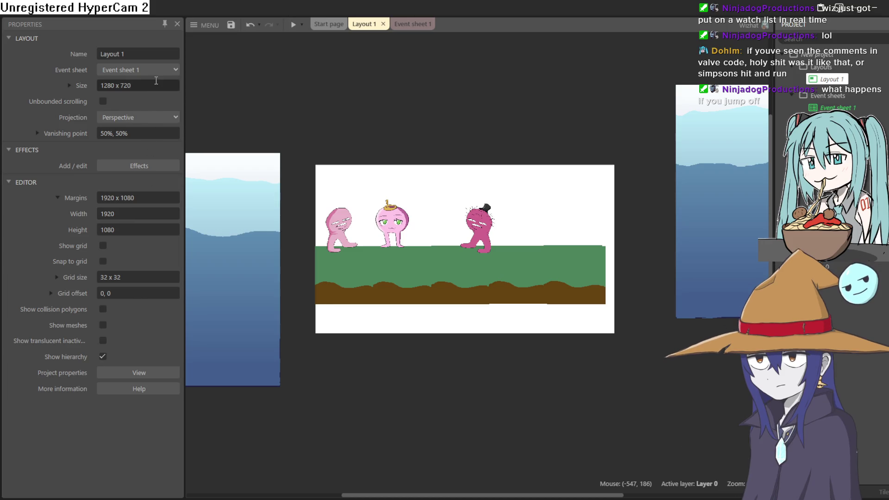
{"action": "left_click", "coordinate": [156, 80]}
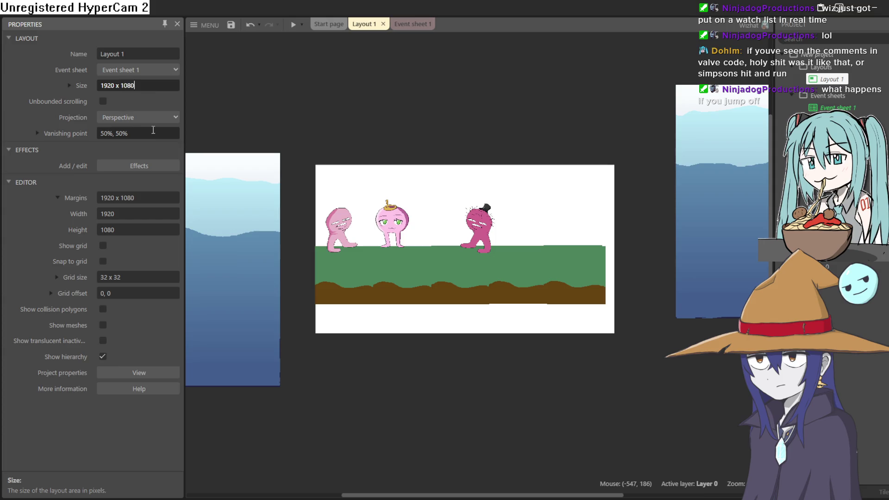
{"action": "key", "text": "Tab"}
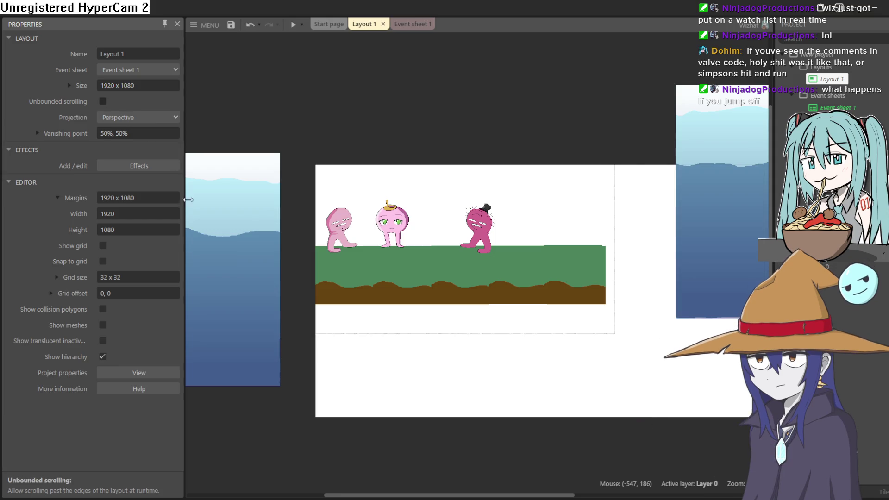
{"action": "mouse_move", "coordinate": [219, 274]}
{"action": "left_mouse_down"}
{"action": "mouse_move", "coordinate": [423, 291]}
{"action": "mouse_move", "coordinate": [507, 276]}
{"action": "left_mouse_up"}
{"action": "mouse_move", "coordinate": [705, 242]}
{"action": "left_mouse_down"}
{"action": "mouse_move", "coordinate": [615, 309]}
{"action": "mouse_move", "coordinate": [576, 318]}
{"action": "left_mouse_up"}
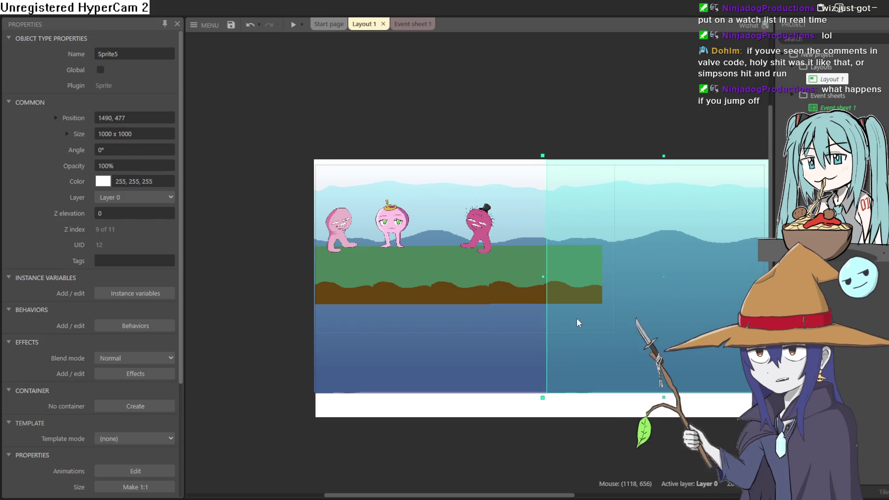
Step: Open the Z order bar and expand Layer 0 to list its objects
{"action": "double_click", "coordinate": [333, 233]}
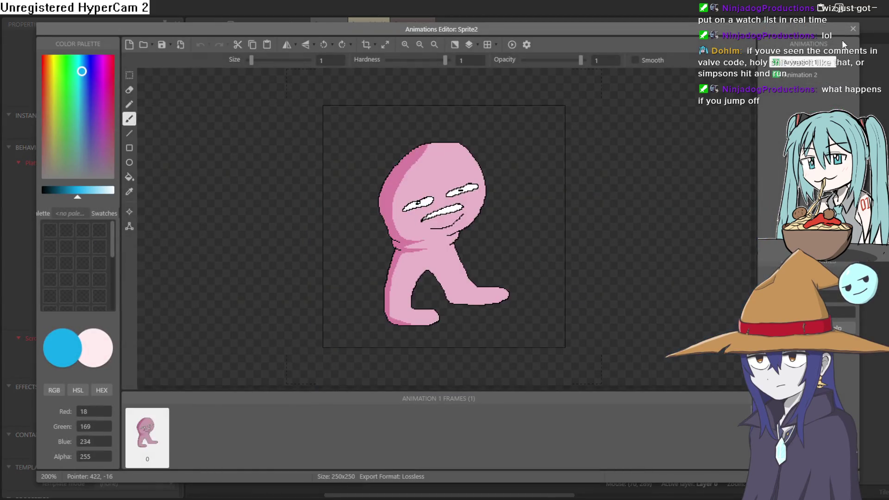
{"action": "left_click", "coordinate": [853, 23]}
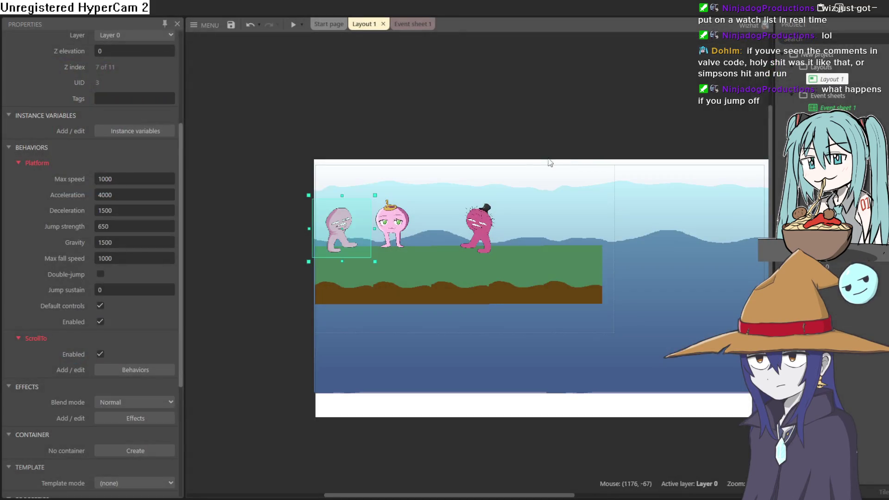
{"action": "right_click", "coordinate": [340, 235]}
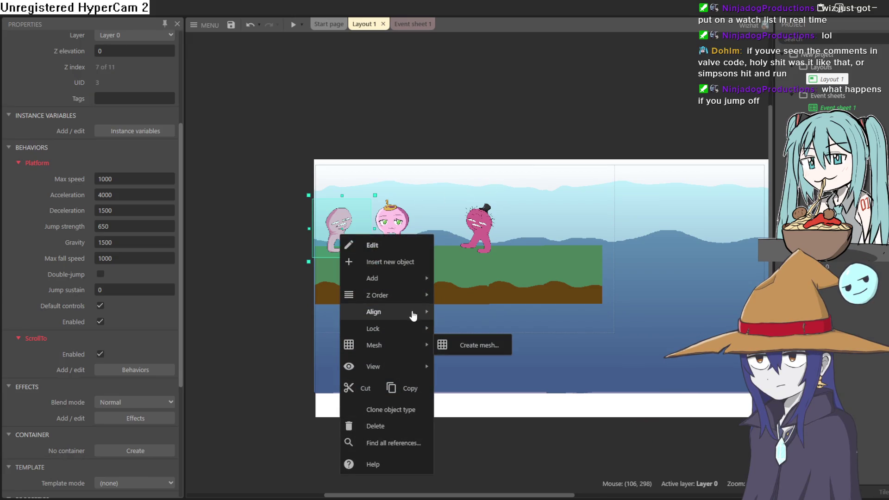
{"action": "mouse_move", "coordinate": [417, 299]}
{"action": "left_click", "coordinate": [482, 355]}
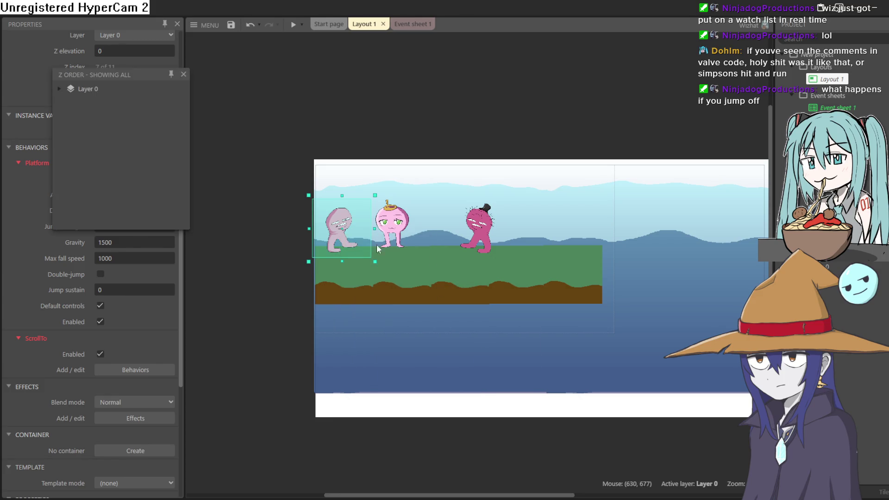
{"action": "left_click", "coordinate": [60, 90]}
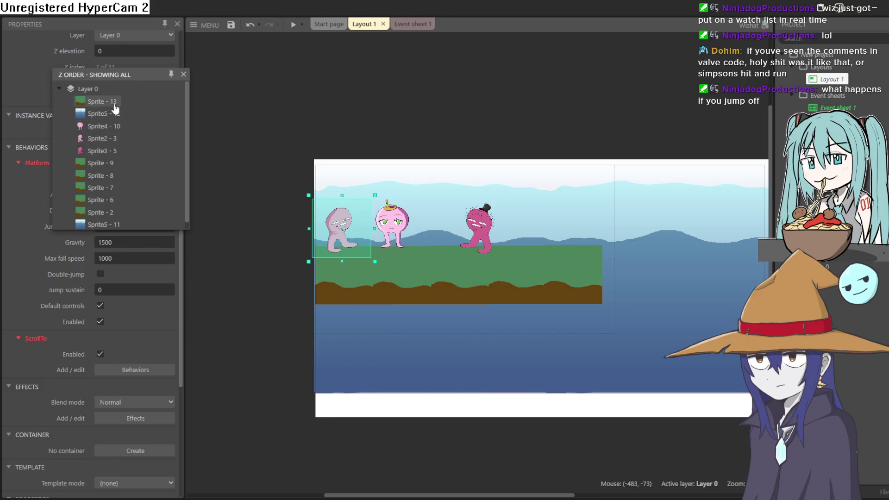
Step: Move Sprite5 - 12 and Sprite - 13 lower in Layer 0's stacking order
{"action": "left_click_drag", "start_coordinate": [110, 126], "coordinate": [107, 152]}
{"action": "left_click_drag", "start_coordinate": [111, 102], "coordinate": [110, 154]}
{"action": "left_click", "coordinate": [183, 74]}
Step: Preview the level, running the character right and jumping off the platform
{"action": "left_click", "coordinate": [293, 24]}
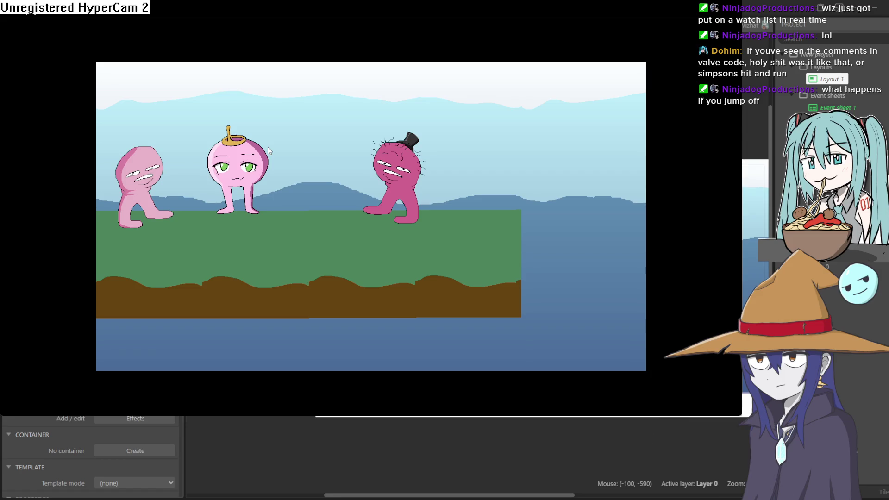
{"action": "key", "text": "Right"}
{"action": "key", "text": "Up"}
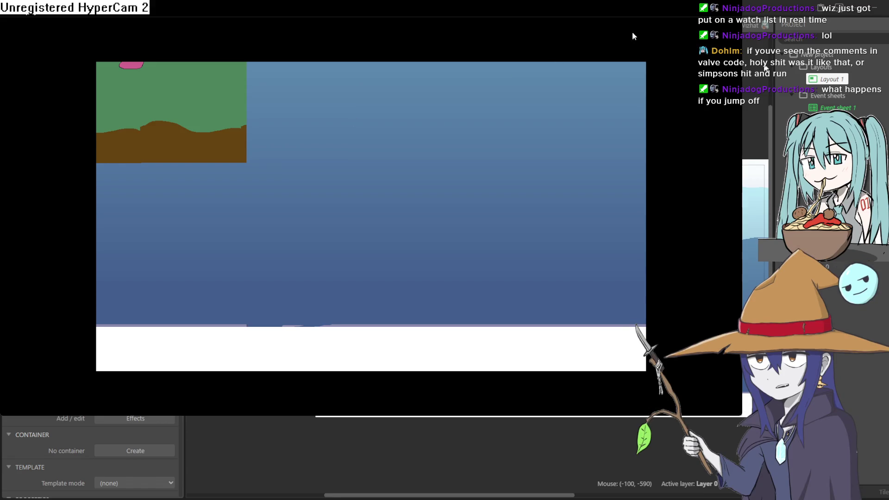
{"action": "left_click", "coordinate": [878, 16]}
Step: Pull two ground blocks off the platform's end and reposition the large background sprite
{"action": "mouse_move", "coordinate": [568, 283]}
{"action": "left_mouse_down"}
{"action": "mouse_move", "coordinate": [488, 404]}
{"action": "mouse_move", "coordinate": [240, 283]}
{"action": "left_mouse_up"}
{"action": "mouse_move", "coordinate": [568, 278]}
{"action": "left_mouse_down"}
{"action": "mouse_move", "coordinate": [430, 320]}
{"action": "mouse_move", "coordinate": [470, 293]}
{"action": "mouse_move", "coordinate": [494, 436]}
{"action": "left_mouse_up"}
{"action": "left_click_drag", "start_coordinate": [642, 311], "coordinate": [592, 322]}
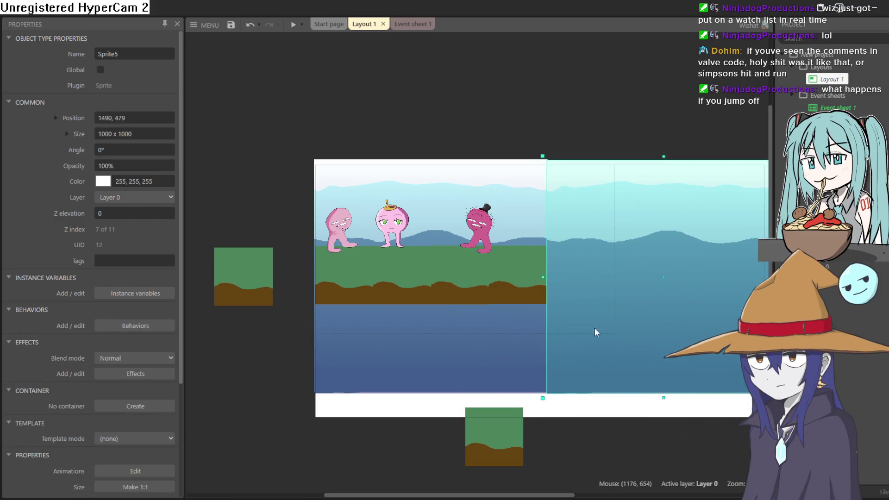
{"action": "scroll", "coordinate": [592, 352], "scroll_direction": "down", "scroll_amount": 1}
{"action": "scroll", "coordinate": [565, 319], "scroll_direction": "right", "scroll_amount": 2}
{"action": "mouse_move", "coordinate": [440, 402]}
{"action": "left_mouse_down"}
{"action": "mouse_move", "coordinate": [526, 353]}
{"action": "mouse_move", "coordinate": [511, 416]}
{"action": "left_mouse_up"}
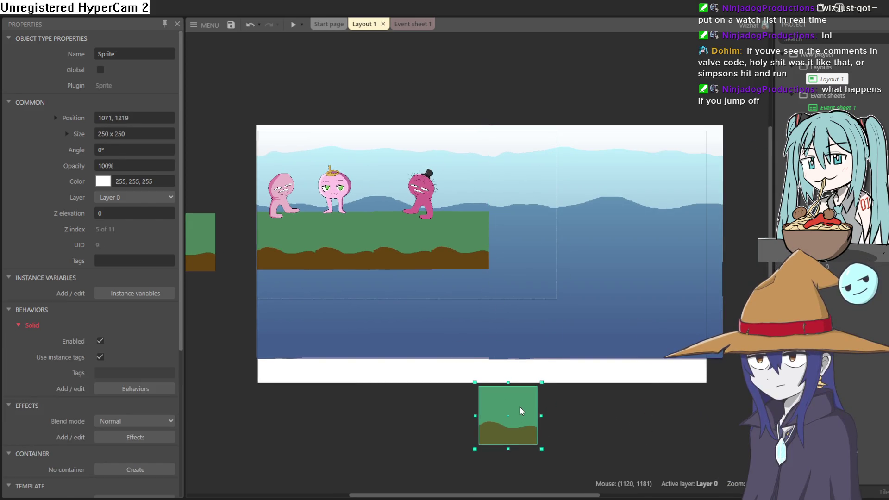
Step: Move Sprite5 - 12 lower in the Z order and set both blocks over the water
{"action": "right_click", "coordinate": [521, 409]}
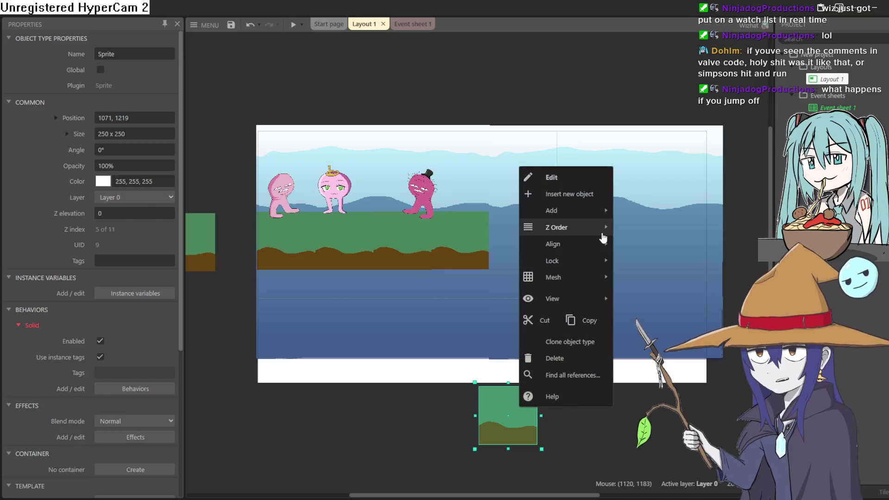
{"action": "mouse_move", "coordinate": [601, 228]}
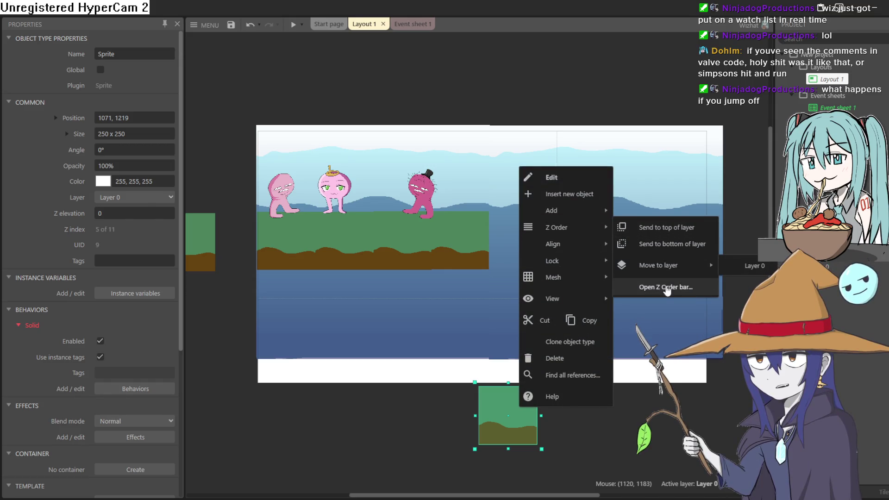
{"action": "left_click", "coordinate": [665, 287]}
{"action": "left_click", "coordinate": [60, 88]}
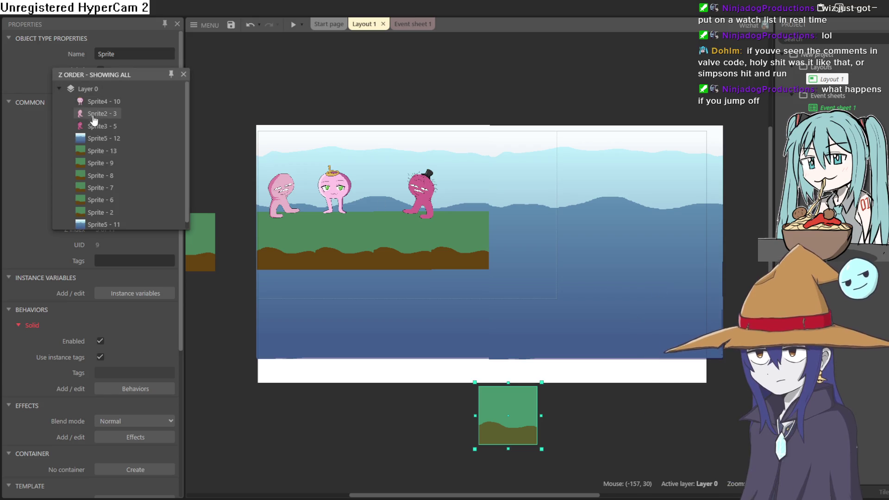
{"action": "left_click_drag", "start_coordinate": [106, 138], "coordinate": [93, 221]}
{"action": "mouse_move", "coordinate": [510, 426]}
{"action": "left_mouse_down"}
{"action": "mouse_move", "coordinate": [577, 256]}
{"action": "mouse_move", "coordinate": [571, 250]}
{"action": "mouse_move", "coordinate": [563, 288]}
{"action": "left_mouse_up"}
{"action": "mouse_move", "coordinate": [198, 239]}
{"action": "left_mouse_down"}
{"action": "mouse_move", "coordinate": [478, 318]}
{"action": "mouse_move", "coordinate": [679, 292]}
{"action": "mouse_move", "coordinate": [692, 301]}
{"action": "left_mouse_up"}
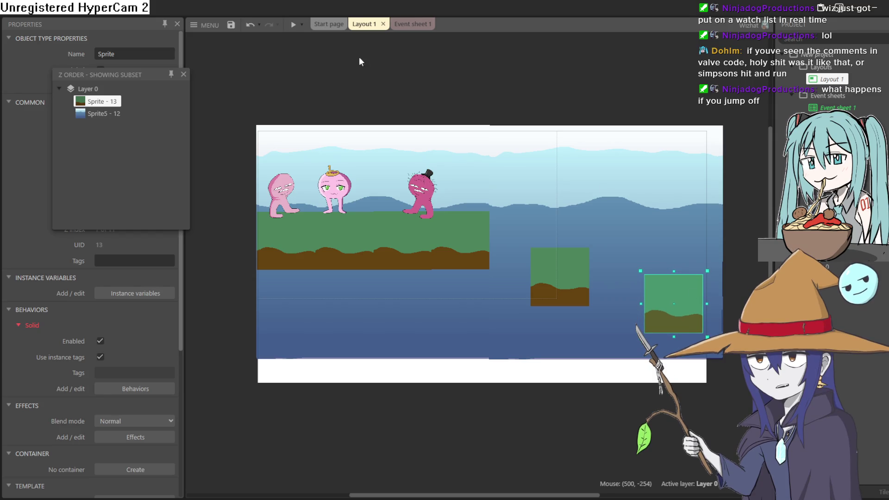
{"action": "left_click", "coordinate": [294, 25]}
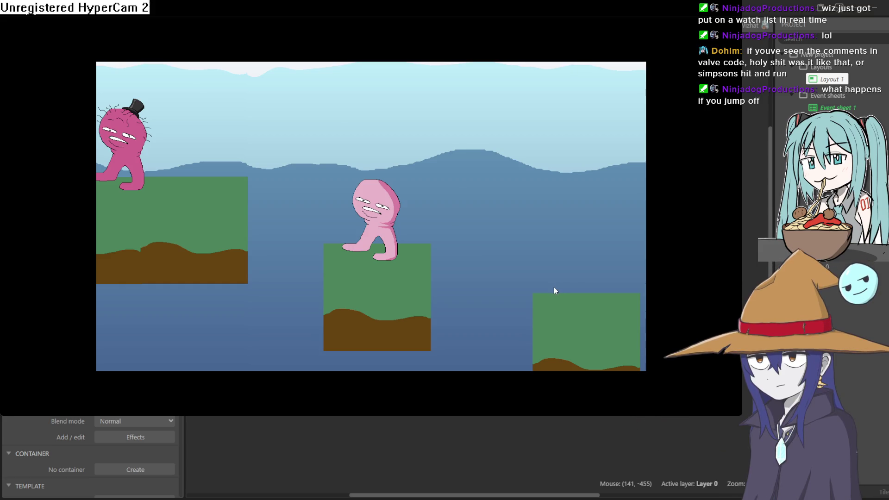
{"action": "key", "text": "Left"}
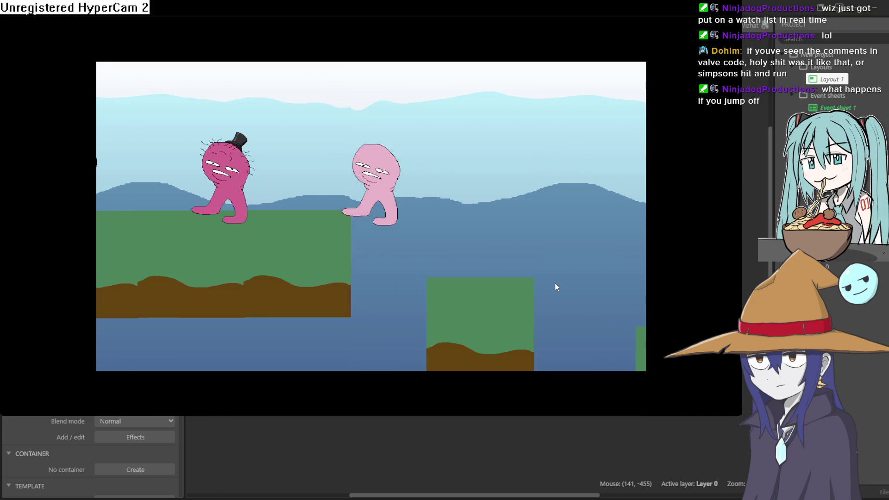
{"action": "key", "text": "Left"}
{"action": "key", "text": "Up"}
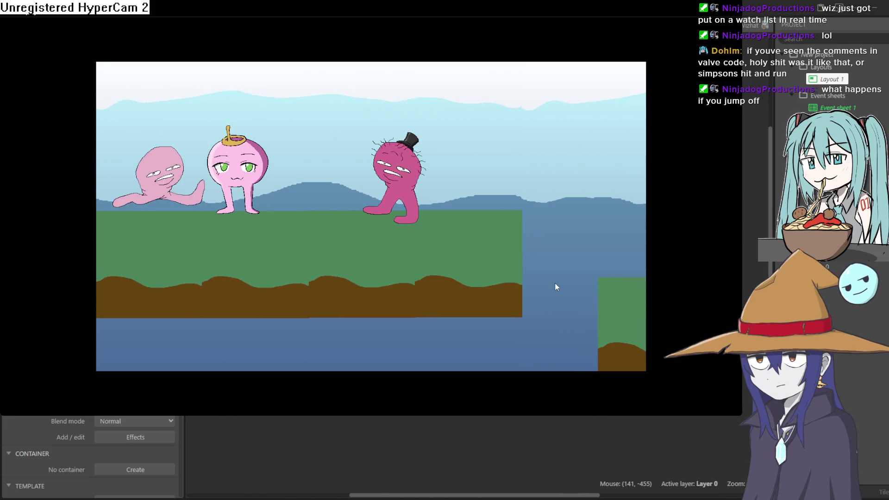
{"action": "key", "text": "Right"}
{"action": "key", "text": "Up"}
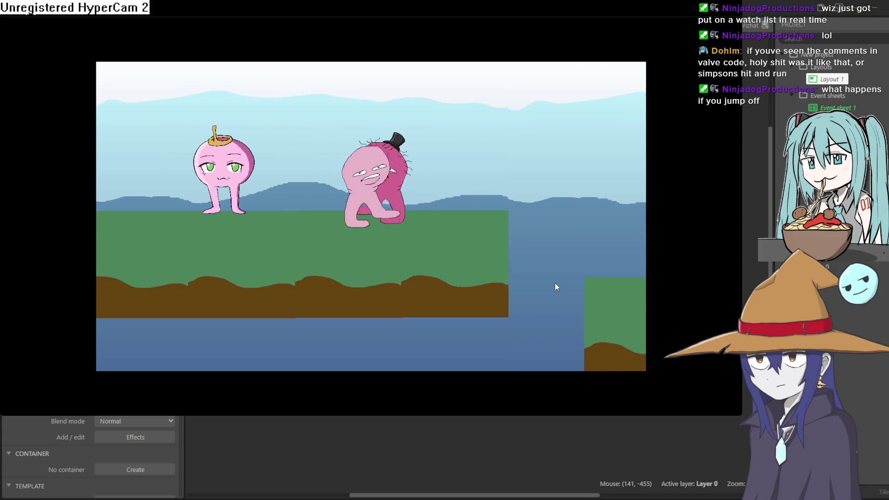
{"action": "key", "text": "Right"}
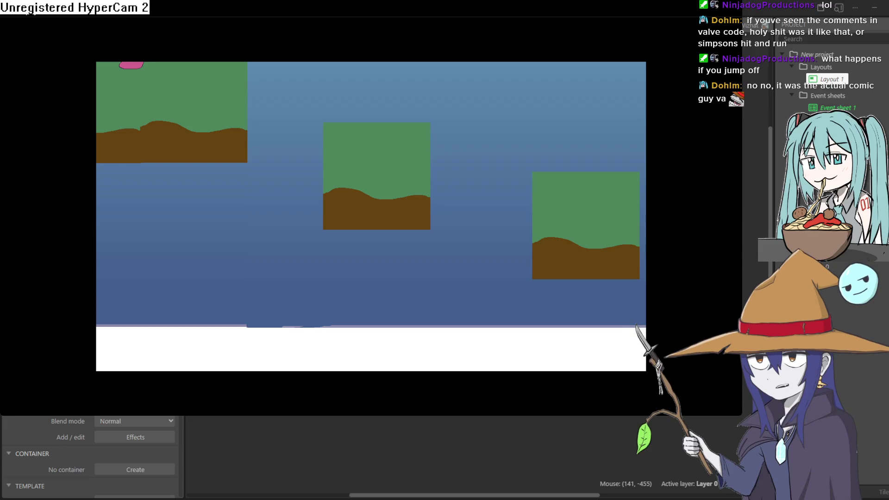
Step: Lower the left ground block and paste copies beside it to extend the strip rightward
{"action": "left_click", "coordinate": [806, 92]}
{"action": "left_click_drag", "start_coordinate": [293, 238], "coordinate": [293, 263]}
{"action": "key", "text": "ctrl+c"}
{"action": "key", "text": "ctrl+v"}
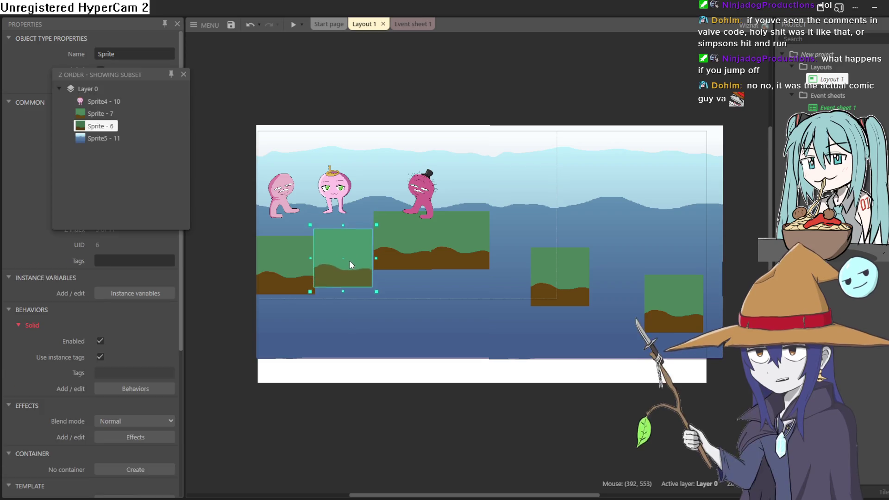
{"action": "left_click", "coordinate": [349, 268]}
{"action": "key", "text": "ctrl+v"}
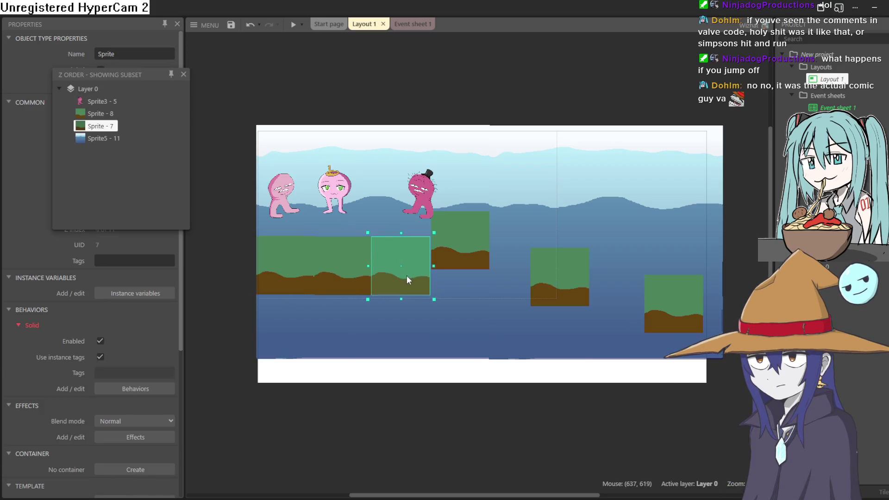
{"action": "left_click", "coordinate": [407, 276]}
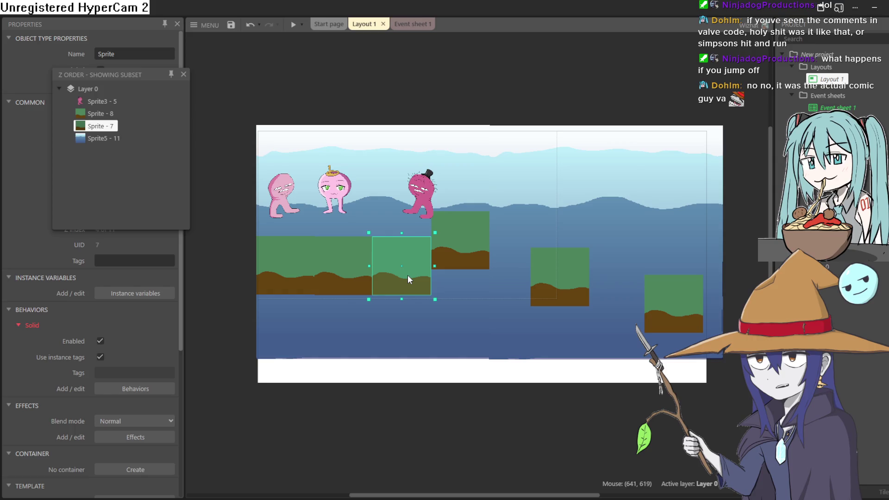
{"action": "left_click_drag", "start_coordinate": [407, 276], "coordinate": [407, 275]}
{"action": "left_click", "coordinate": [476, 280]}
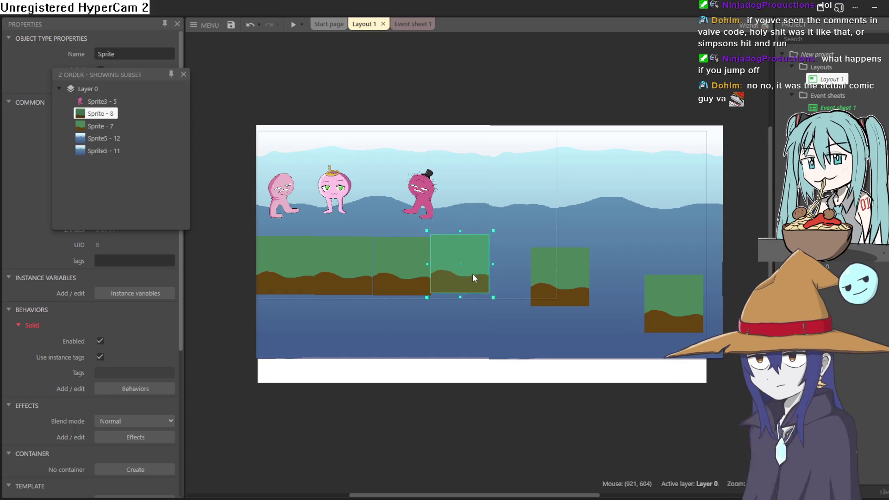
{"action": "left_click", "coordinate": [388, 280]}
Step: Nudge the selected ground block into alignment and preview the level
{"action": "left_click_drag", "start_coordinate": [387, 276], "coordinate": [387, 277]}
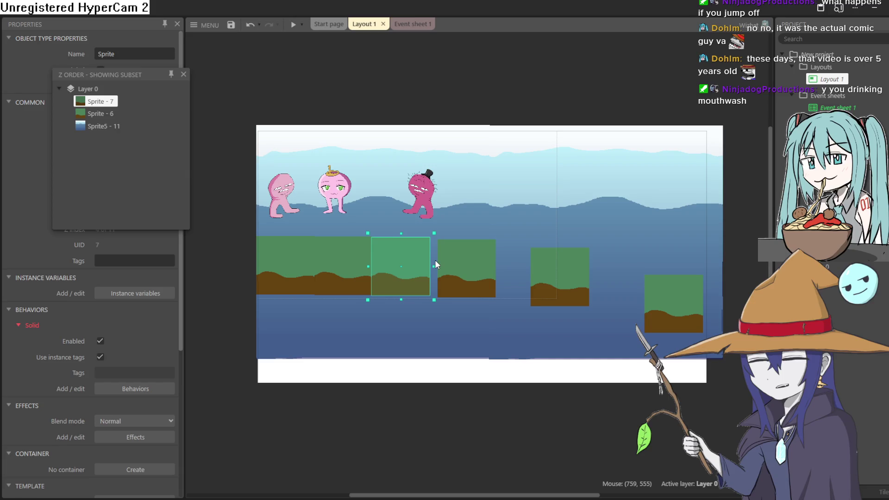
{"action": "left_click", "coordinate": [293, 24]}
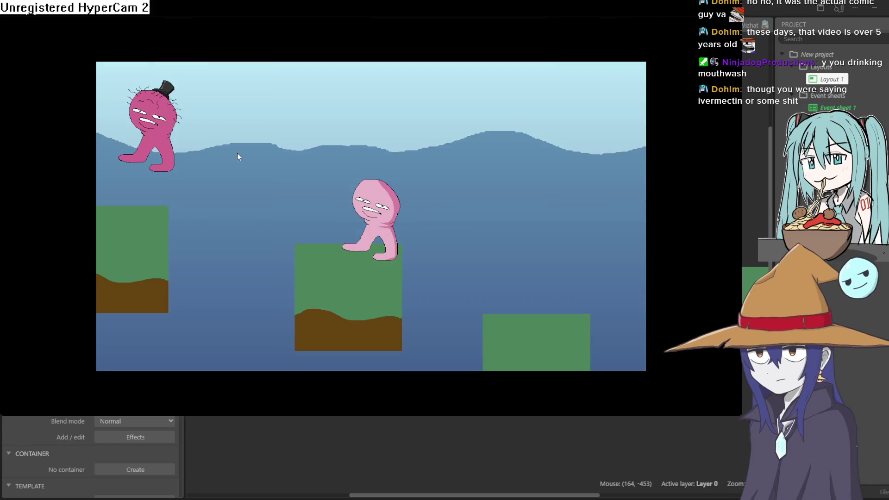
{"action": "left_click", "coordinate": [878, 23]}
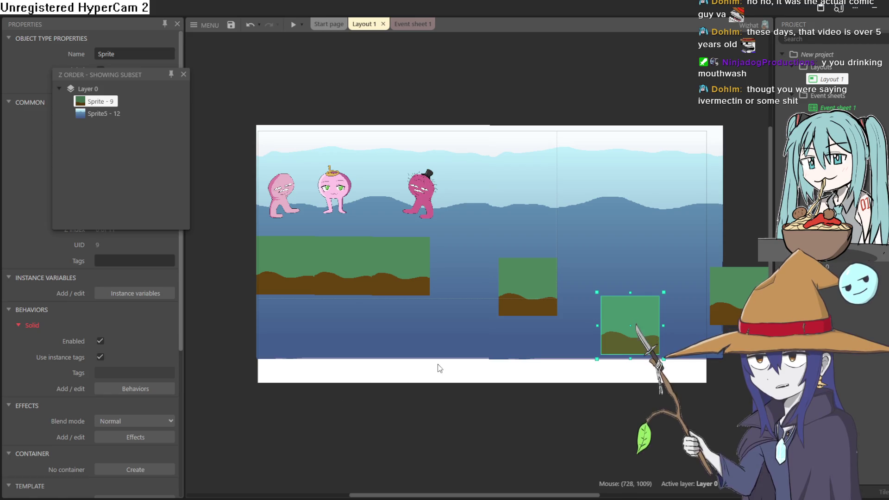
Step: Drop the pink character onto the green platform, then switch to the painting program's blank canvas
{"action": "left_click_drag", "start_coordinate": [286, 204], "coordinate": [285, 236]}
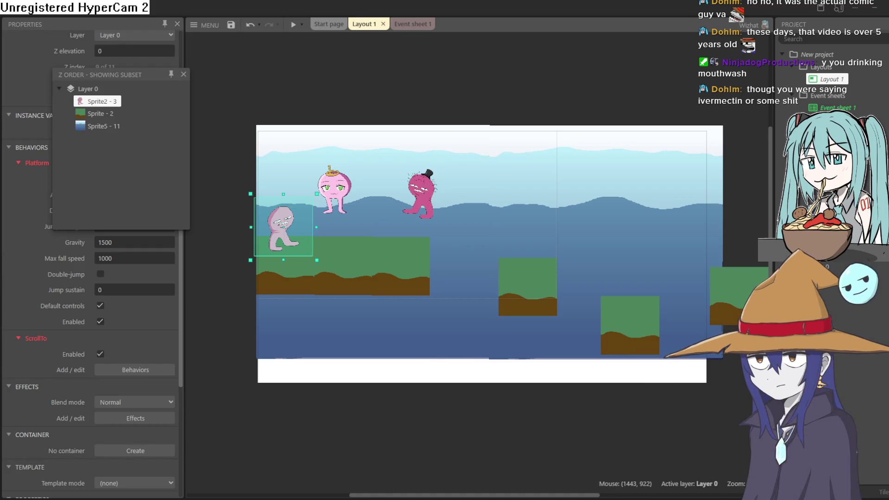
{"action": "left_click", "coordinate": [874, 7]}
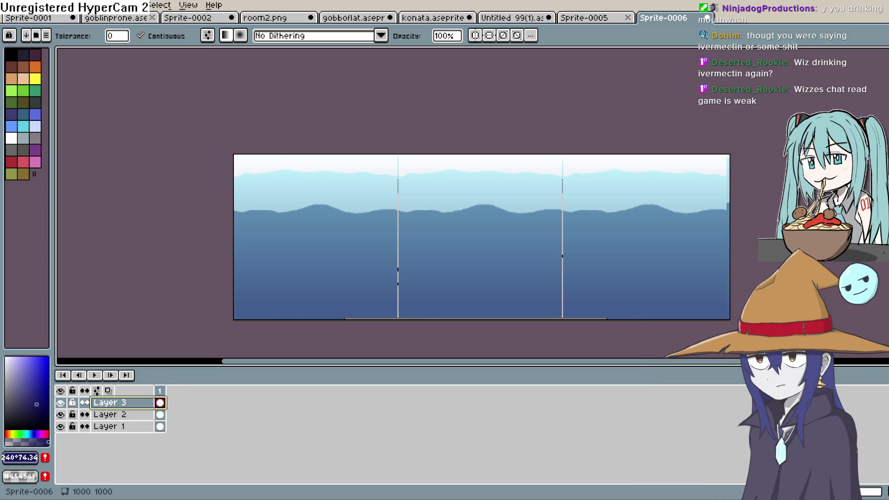
{"action": "key", "text": "alt+Tab"}
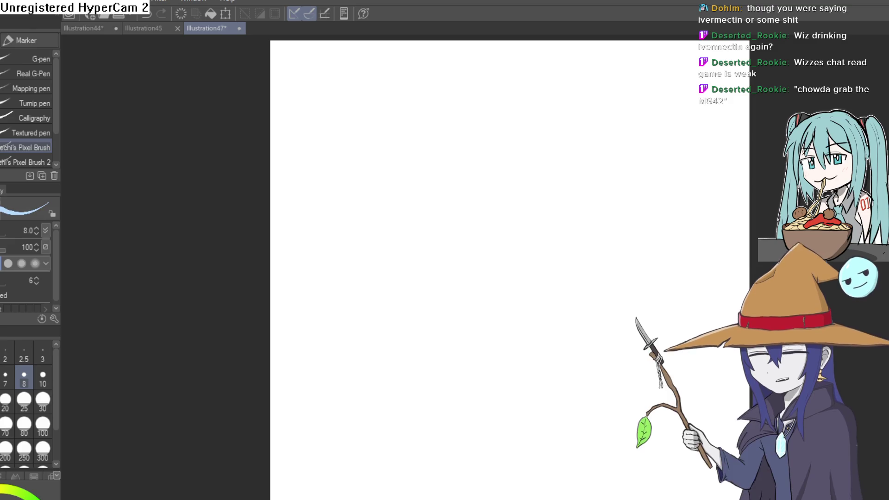
Step: Draw a long light-blue test stroke across the canvas, then undo it
{"action": "left_click_drag", "start_coordinate": [277, 237], "coordinate": [748, 208]}
{"action": "key", "text": "ctrl+z"}
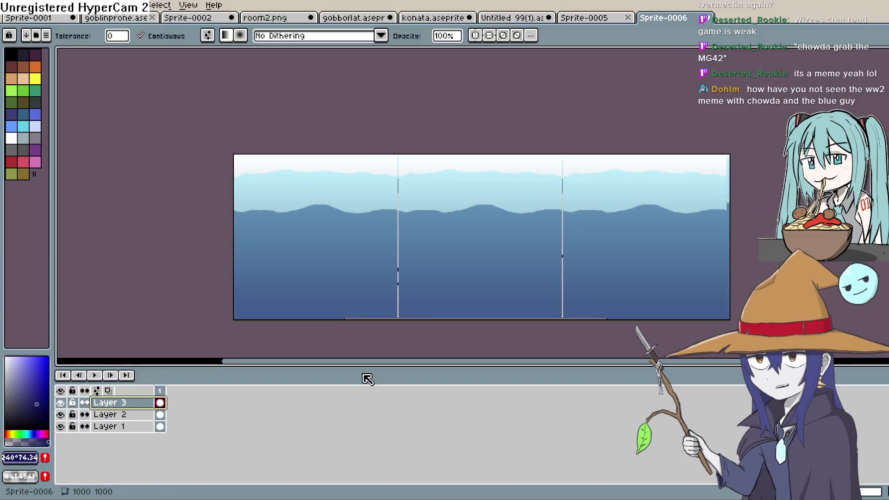
Step: Hide Layer 3's dark gradient and zoom in on the hill horizon
{"action": "left_click", "coordinate": [61, 402]}
{"action": "scroll", "coordinate": [459, 223], "scroll_direction": "down", "scroll_amount": 1}
{"action": "scroll", "coordinate": [451, 217], "scroll_direction": "up", "scroll_amount": 2}
{"action": "scroll", "coordinate": [449, 215], "scroll_direction": "up", "scroll_amount": 2}
{"action": "left_click_drag", "start_coordinate": [440, 228], "coordinate": [367, 249]}
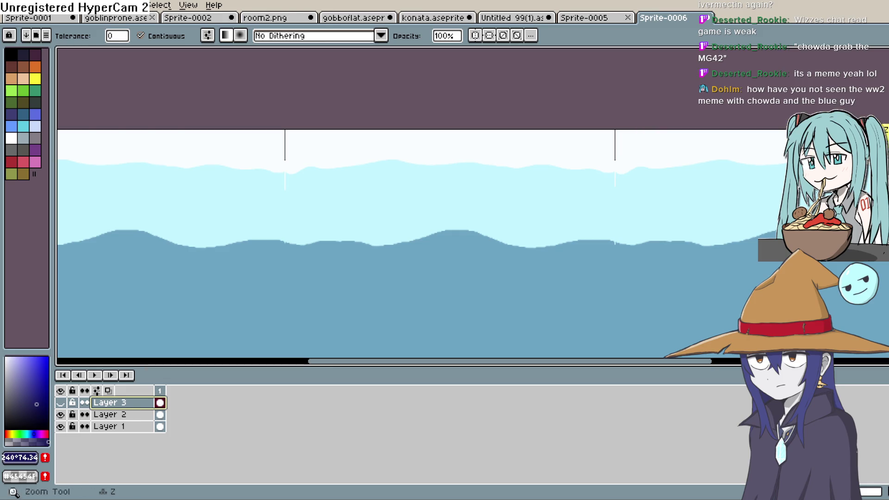
{"action": "key", "text": "d"}
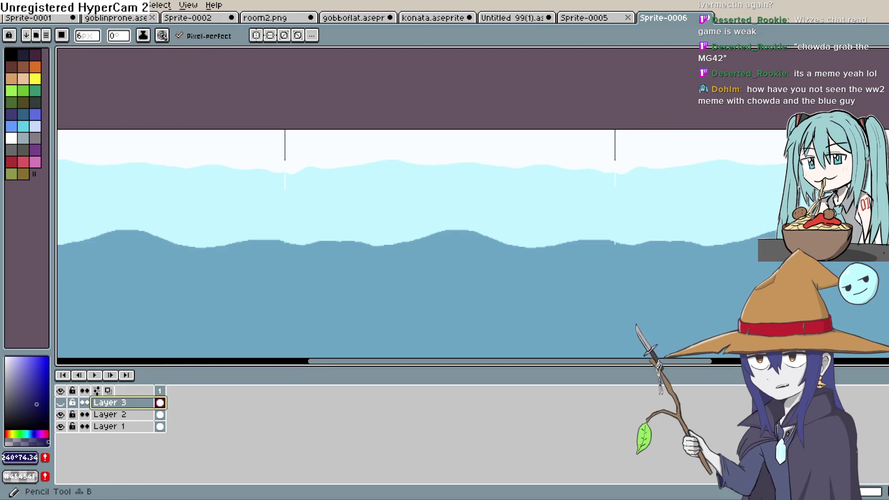
{"action": "key", "text": "r"}
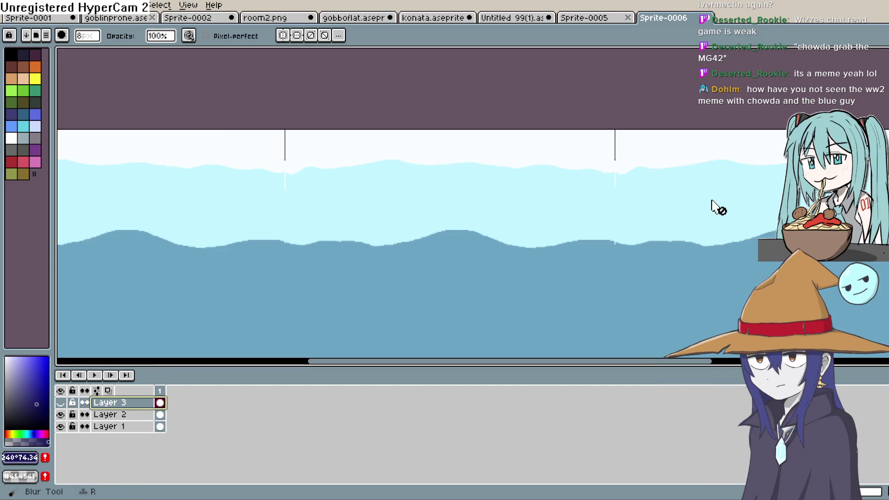
Step: On Layer 2, try blurring the horizon with 14 and 22px brushes, undoing each stroke
{"action": "left_click", "coordinate": [149, 415]}
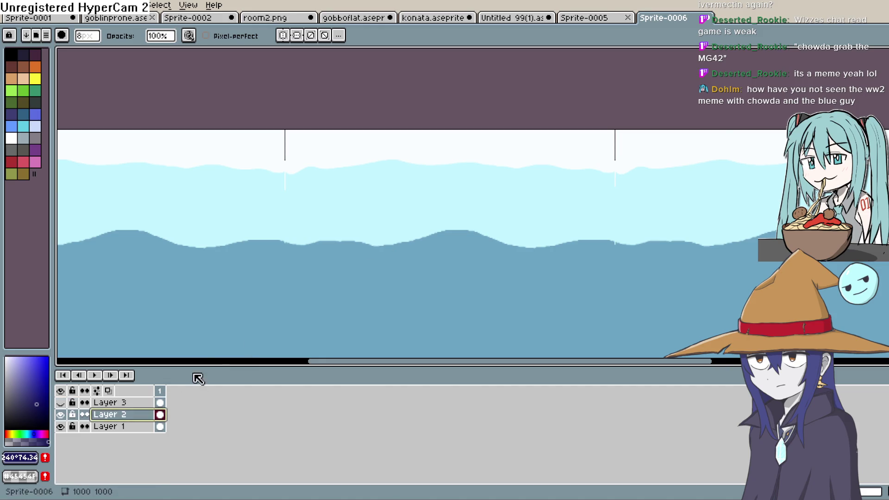
{"action": "scroll", "coordinate": [411, 232], "scroll_direction": "up", "scroll_amount": 3}
{"action": "mouse_move", "coordinate": [419, 178]}
{"action": "left_mouse_down"}
{"action": "mouse_move", "coordinate": [559, 165]}
{"action": "mouse_move", "coordinate": [444, 175]}
{"action": "mouse_move", "coordinate": [320, 146]}
{"action": "mouse_move", "coordinate": [250, 144]}
{"action": "left_mouse_up"}
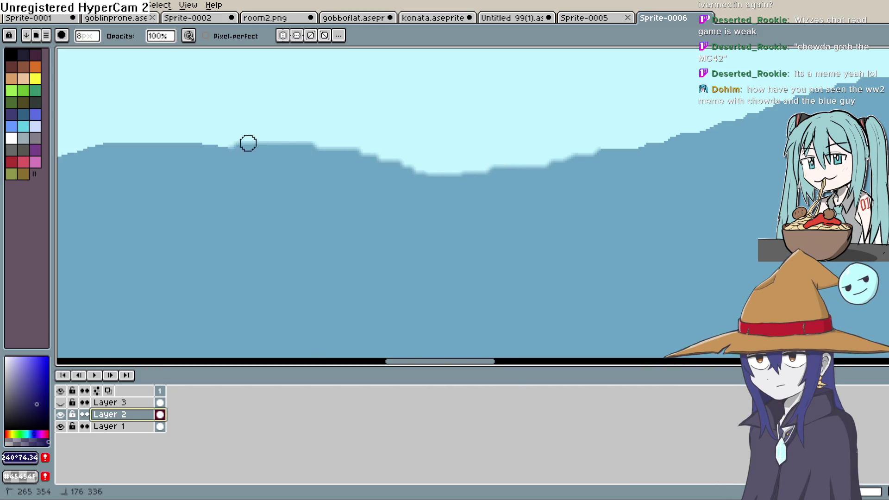
{"action": "mouse_move", "coordinate": [402, 177]}
{"action": "left_mouse_down"}
{"action": "mouse_move", "coordinate": [399, 236]}
{"action": "mouse_move", "coordinate": [420, 217]}
{"action": "left_mouse_up"}
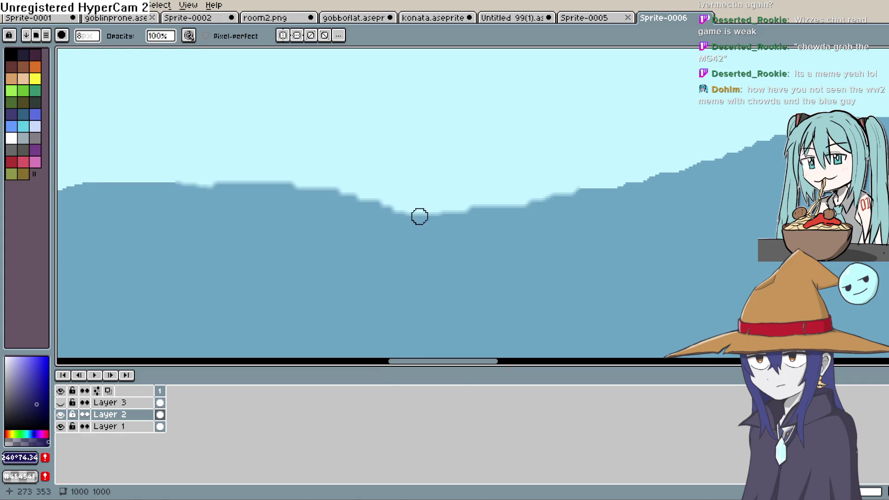
{"action": "key", "text": "ctrl+z"}
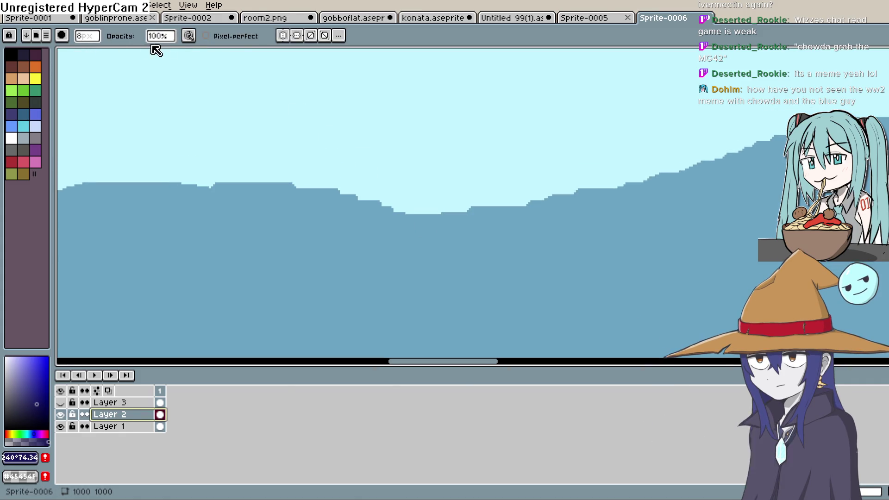
{"action": "left_click_drag", "start_coordinate": [86, 36], "coordinate": [117, 60]}
{"action": "mouse_move", "coordinate": [278, 185]}
{"action": "left_mouse_down"}
{"action": "mouse_move", "coordinate": [225, 187]}
{"action": "mouse_move", "coordinate": [379, 206]}
{"action": "left_mouse_up"}
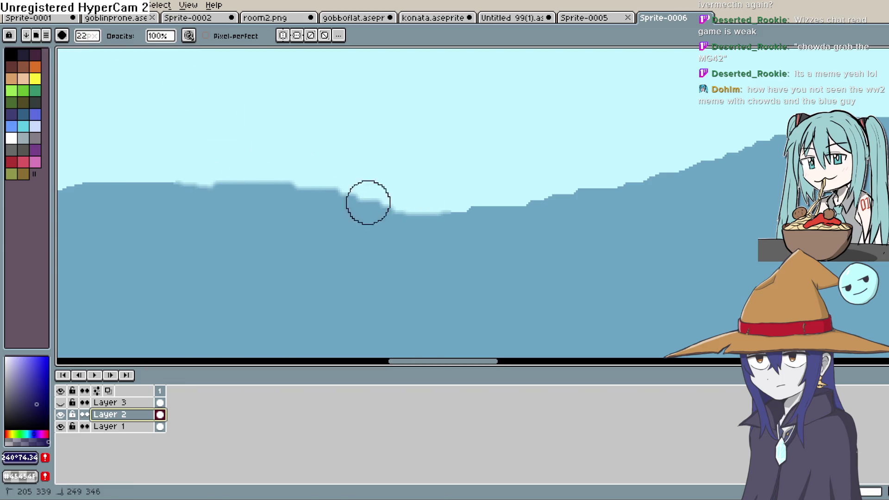
{"action": "key", "text": "ctrl+z"}
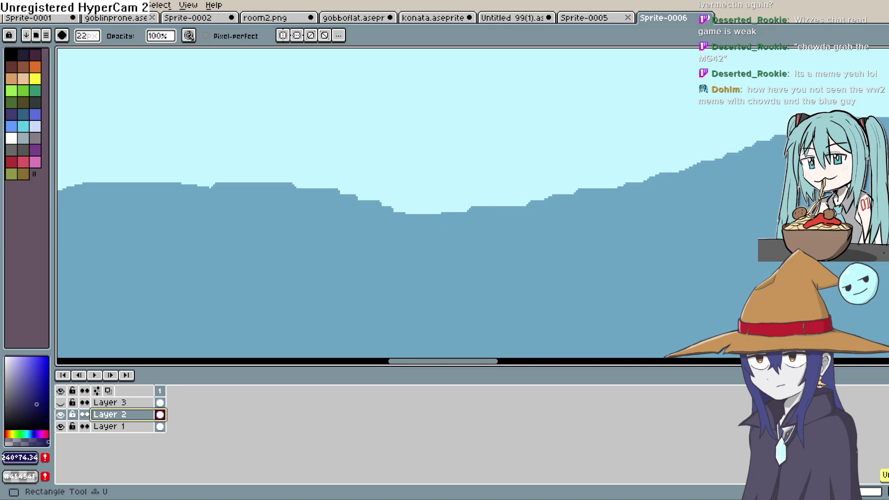
Step: Try jumbling the horizon pixels with a 3px brush, undo it, and return to Construct 3
{"action": "key", "text": "shift+r"}
{"action": "left_click_drag", "start_coordinate": [468, 208], "coordinate": [591, 189]}
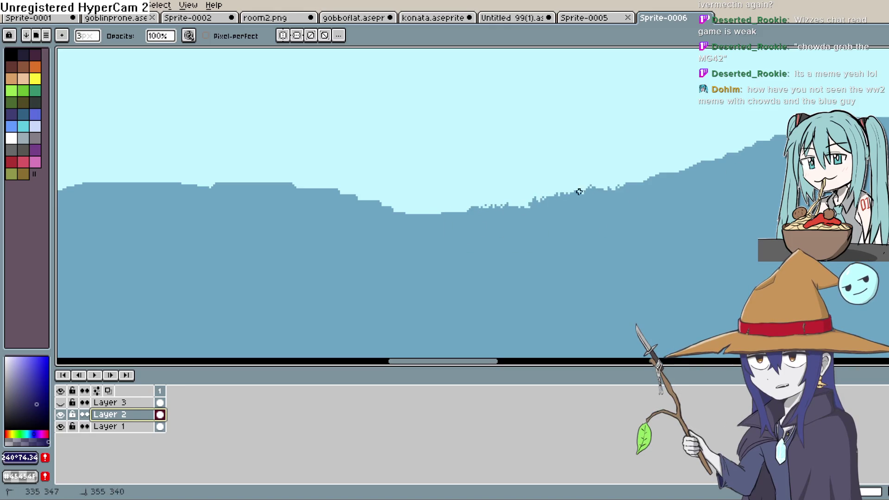
{"action": "key", "text": "ctrl+z"}
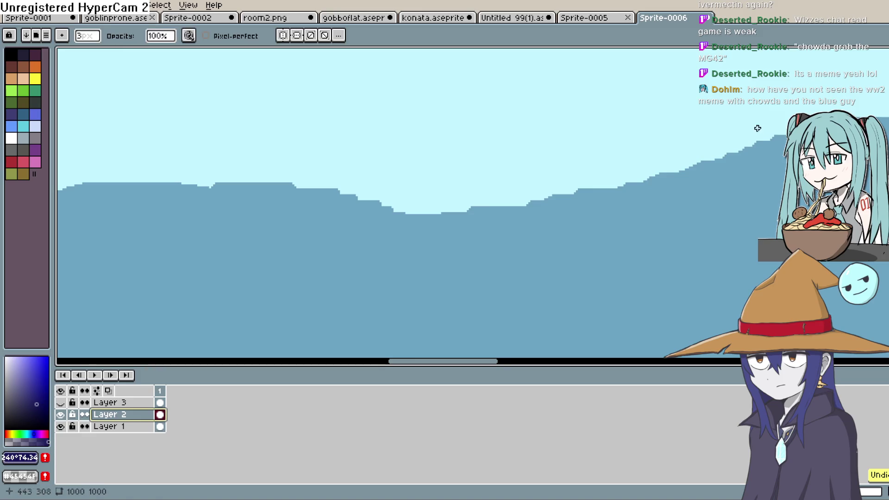
{"action": "scroll", "coordinate": [605, 236], "scroll_direction": "down", "scroll_amount": 3}
{"action": "key", "text": "h"}
{"action": "scroll", "coordinate": [619, 139], "scroll_direction": "up", "scroll_amount": 1}
{"action": "left_click_drag", "start_coordinate": [620, 139], "coordinate": [578, 169]}
{"action": "key", "text": "shift+r"}
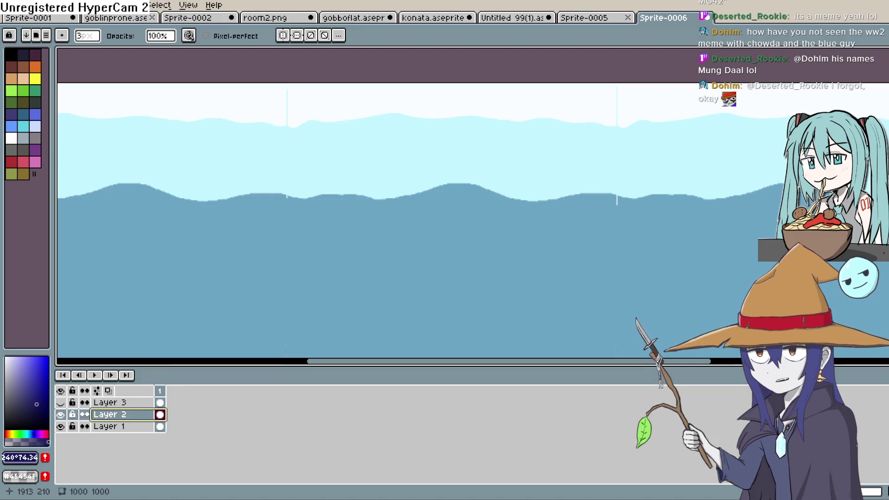
{"action": "key", "text": "alt+Tab"}
{"action": "scroll", "coordinate": [394, 287], "scroll_direction": "up", "scroll_amount": 2}
{"action": "scroll", "coordinate": [386, 286], "scroll_direction": "down", "scroll_amount": 3}
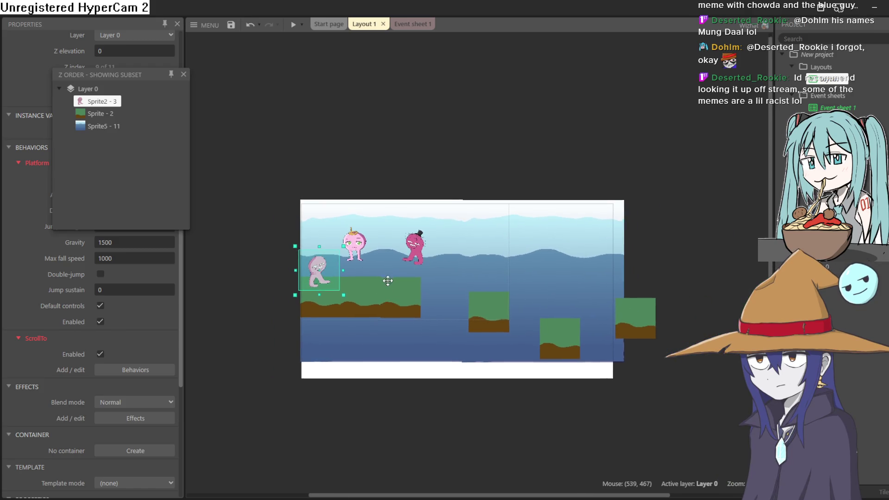
{"action": "scroll", "coordinate": [363, 298], "scroll_direction": "up", "scroll_amount": 5}
{"action": "scroll", "coordinate": [338, 272], "scroll_direction": "up", "scroll_amount": 4}
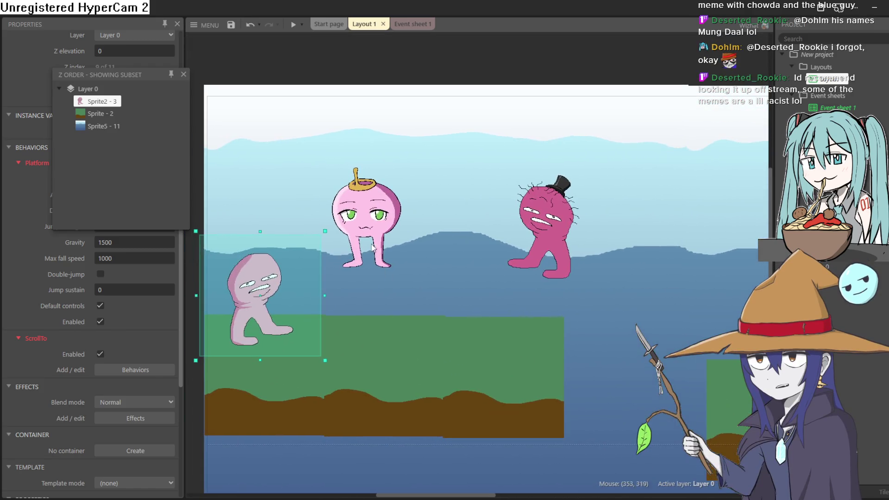
{"action": "left_click", "coordinate": [408, 287]}
{"action": "scroll", "coordinate": [416, 415], "scroll_direction": "down", "scroll_amount": 4}
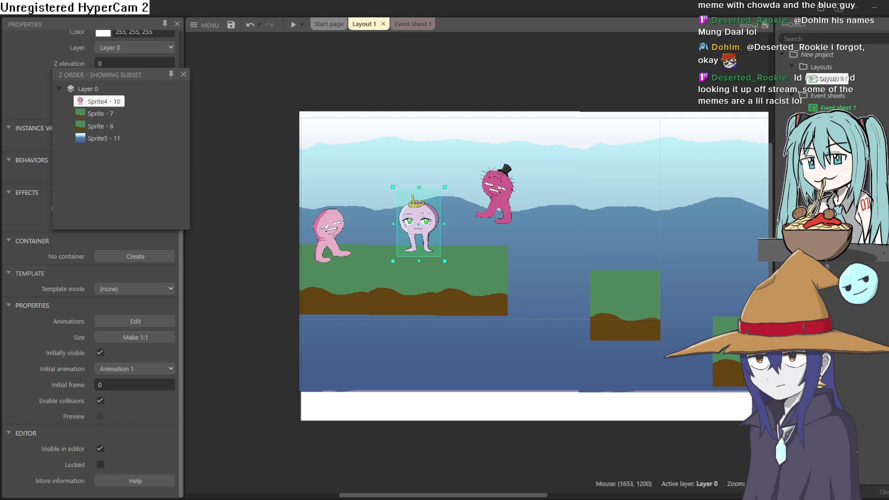
{"action": "left_click_drag", "start_coordinate": [586, 358], "coordinate": [545, 354]}
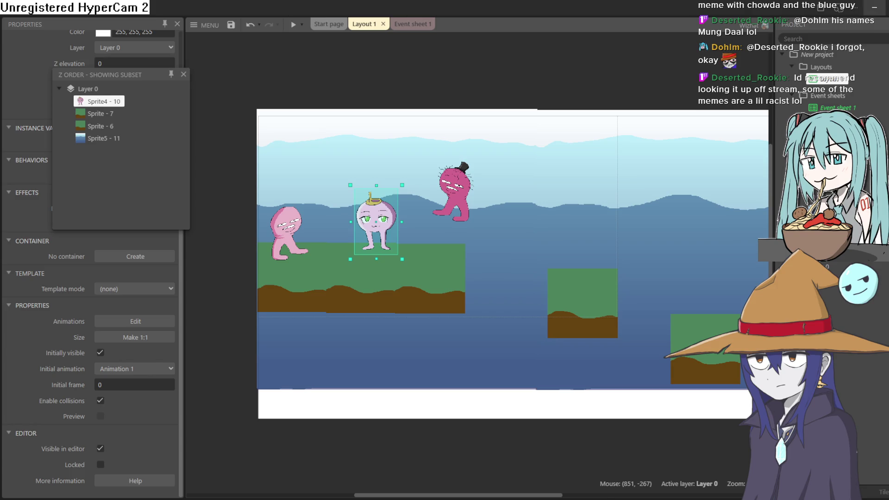
{"action": "key", "text": "alt+Tab"}
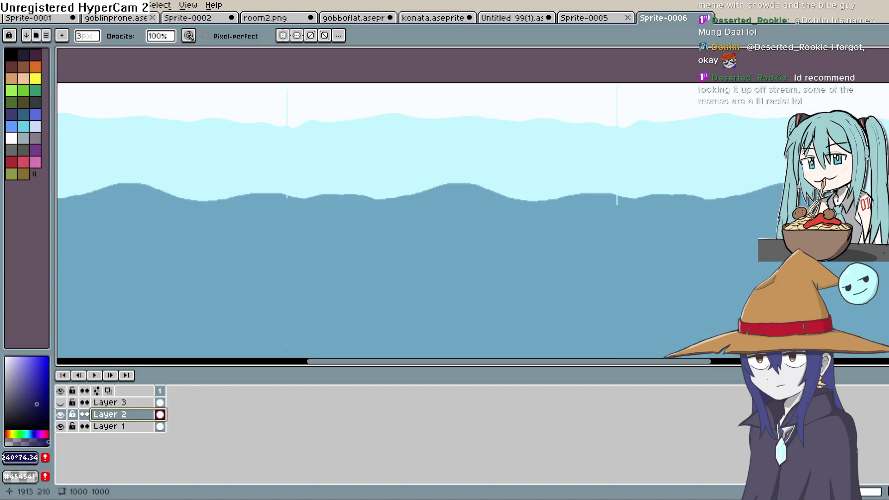
Step: On the light-blue Illustration47 canvas, draw a long wavy G-pen line across the top
{"action": "key", "text": "alt+Tab"}
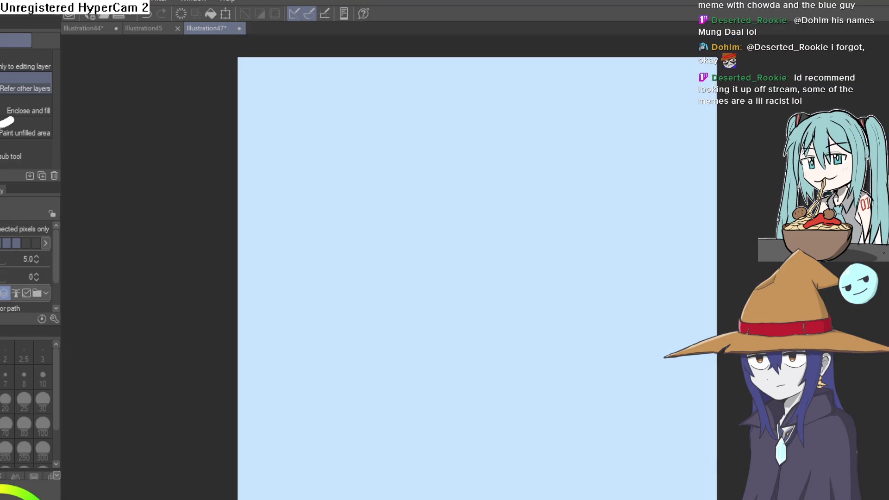
{"action": "key", "text": "p"}
{"action": "left_click_drag", "start_coordinate": [317, 153], "coordinate": [292, 231]}
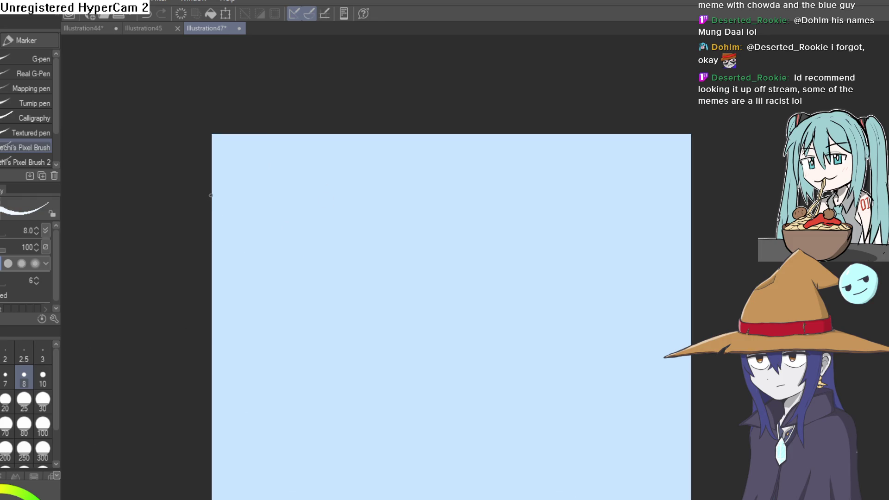
{"action": "left_click_drag", "start_coordinate": [209, 186], "coordinate": [272, 186]}
{"action": "key", "text": "ctrl+z"}
{"action": "left_click_drag", "start_coordinate": [237, 194], "coordinate": [572, 179]}
Step: Fill the area above the wavy line with white, then begin a second wavy line lower down
{"action": "key", "text": "g"}
{"action": "left_click", "coordinate": [652, 165]}
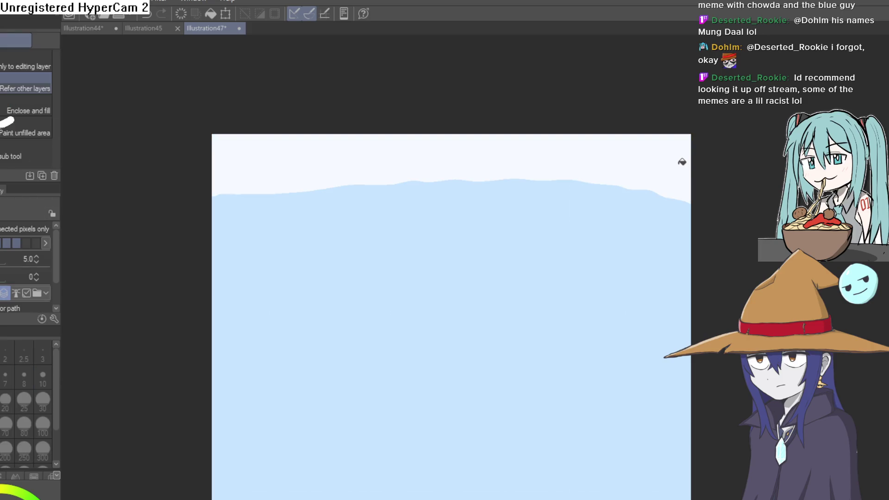
{"action": "left_click_drag", "start_coordinate": [521, 356], "coordinate": [448, 274]}
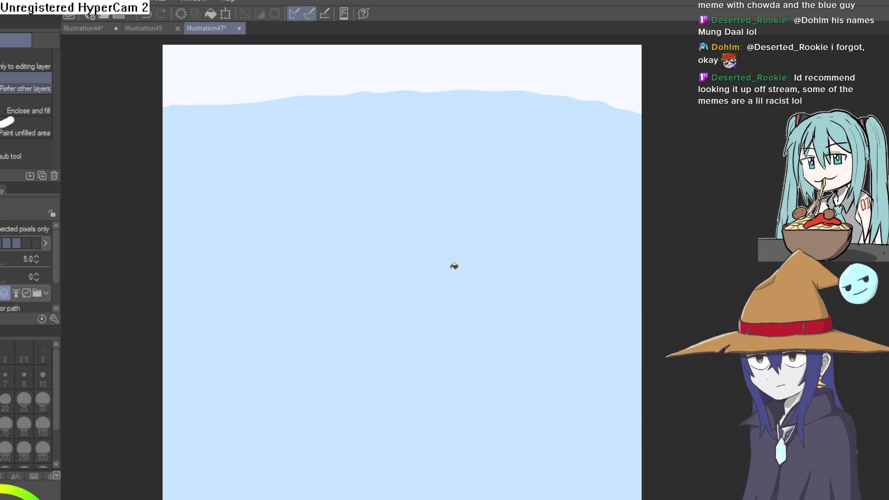
{"action": "scroll", "coordinate": [454, 265], "scroll_direction": "down", "scroll_amount": 2}
{"action": "scroll", "coordinate": [396, 234], "scroll_direction": "up", "scroll_amount": 1}
{"action": "key", "text": "p"}
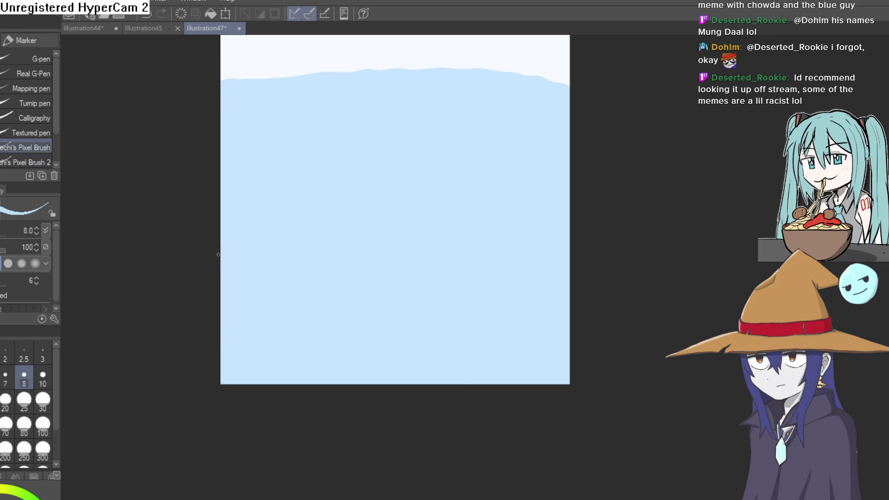
{"action": "left_click_drag", "start_coordinate": [216, 216], "coordinate": [456, 201]}
Step: Draw wavy lines across the middle and lower canvas, filling below each with darker blue
{"action": "left_click_drag", "start_coordinate": [240, 177], "coordinate": [572, 174]}
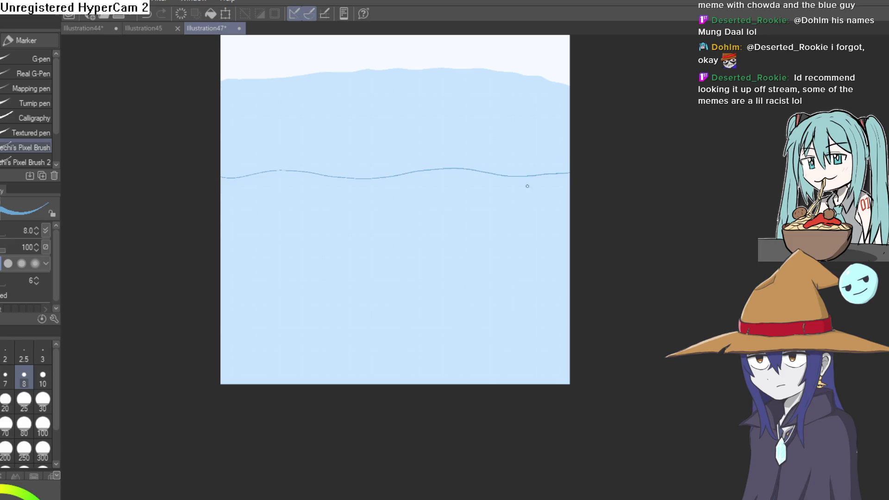
{"action": "key", "text": "g"}
{"action": "left_click", "coordinate": [524, 202]}
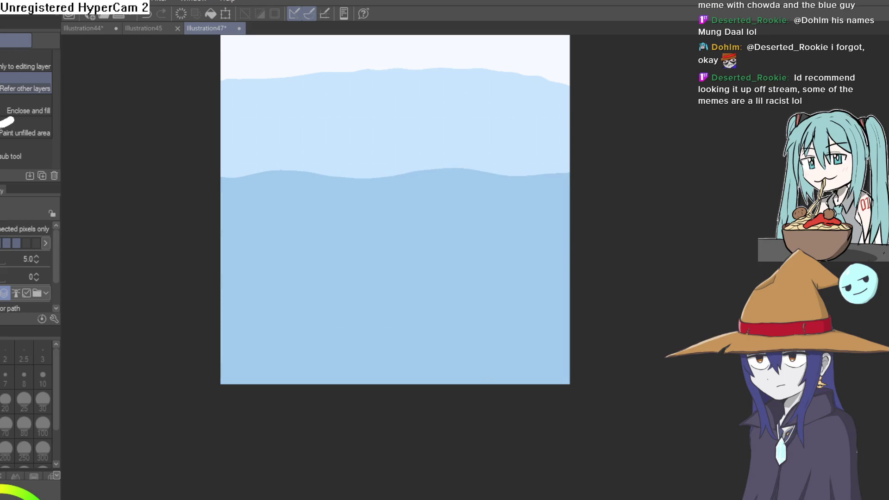
{"action": "key", "text": "p"}
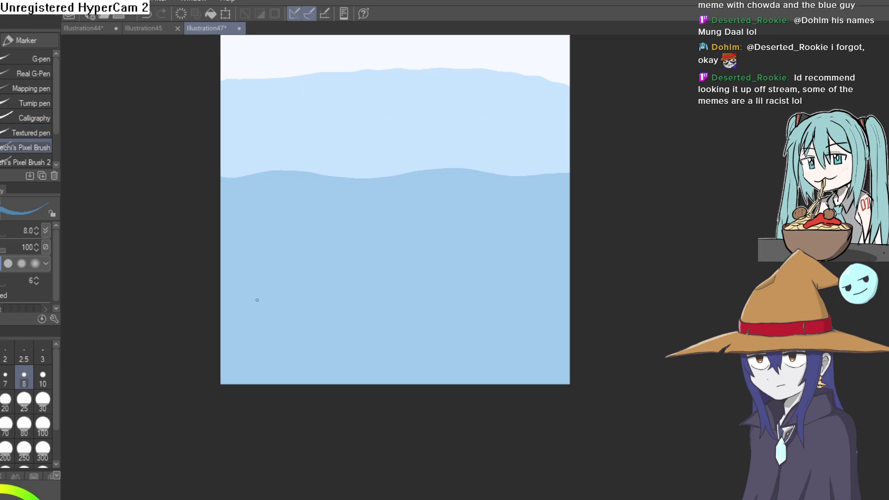
{"action": "left_click_drag", "start_coordinate": [306, 304], "coordinate": [574, 296]}
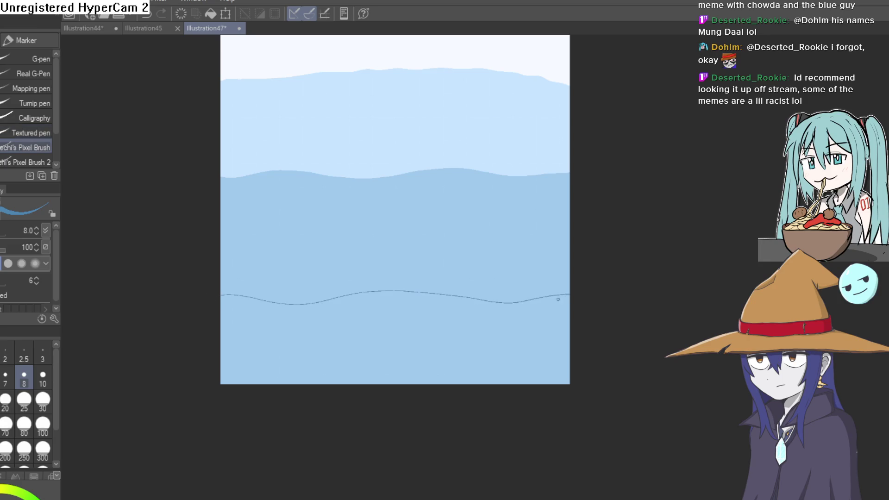
{"action": "key", "text": "g"}
{"action": "left_click", "coordinate": [482, 324]}
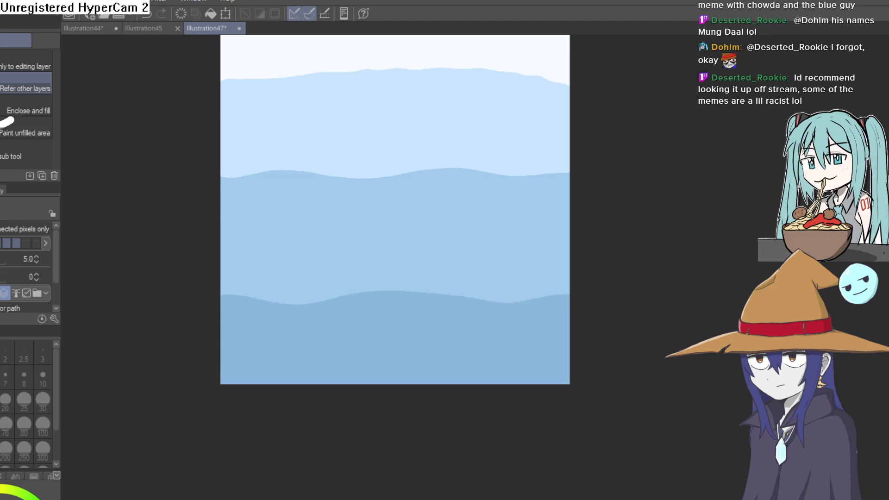
{"action": "scroll", "coordinate": [542, 307], "scroll_direction": "down", "scroll_amount": 2}
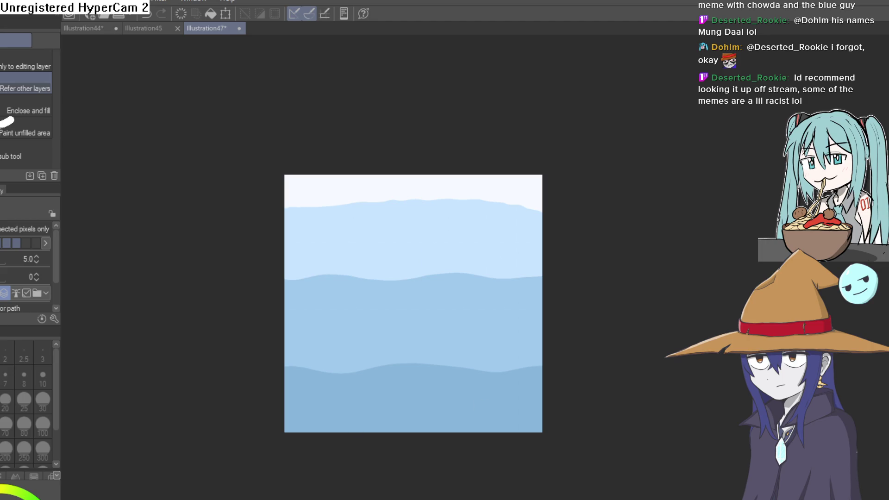
{"action": "key", "text": "g"}
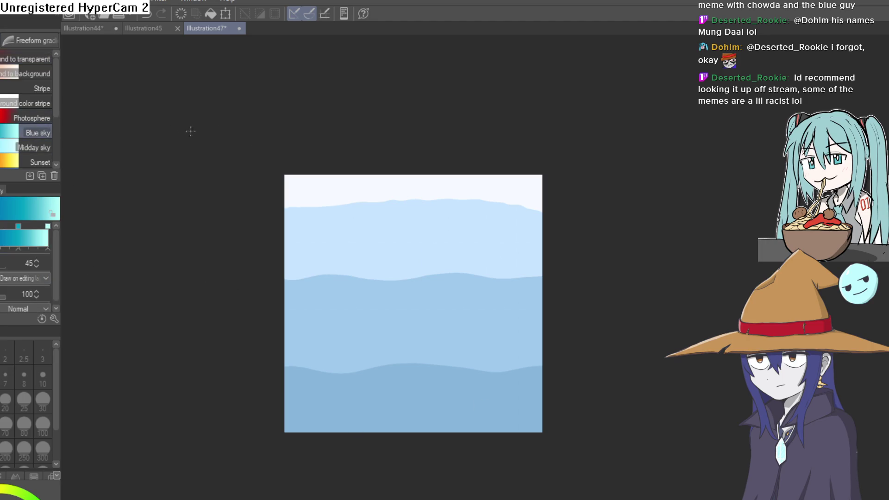
Step: Replace a first cyan-to-navy try with a softer Blue sky gradient dragged upward over the waves
{"action": "left_click_drag", "start_coordinate": [418, 407], "coordinate": [415, 224]}
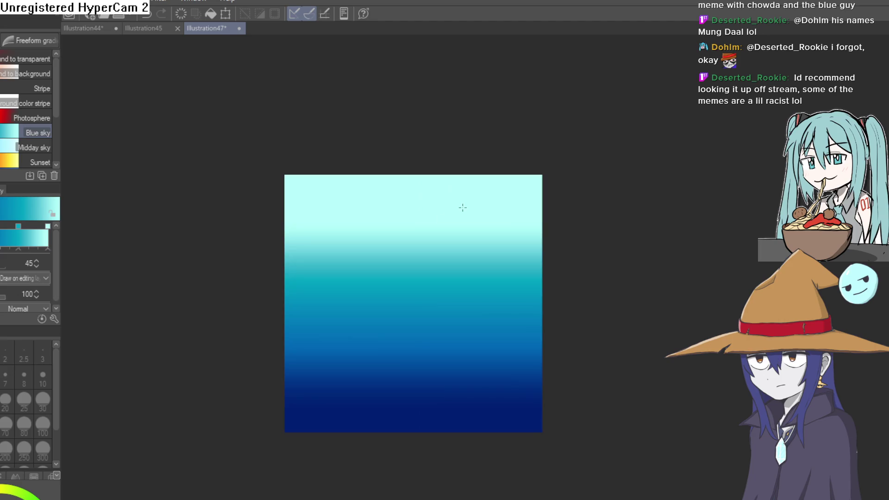
{"action": "key", "text": "ctrl+z"}
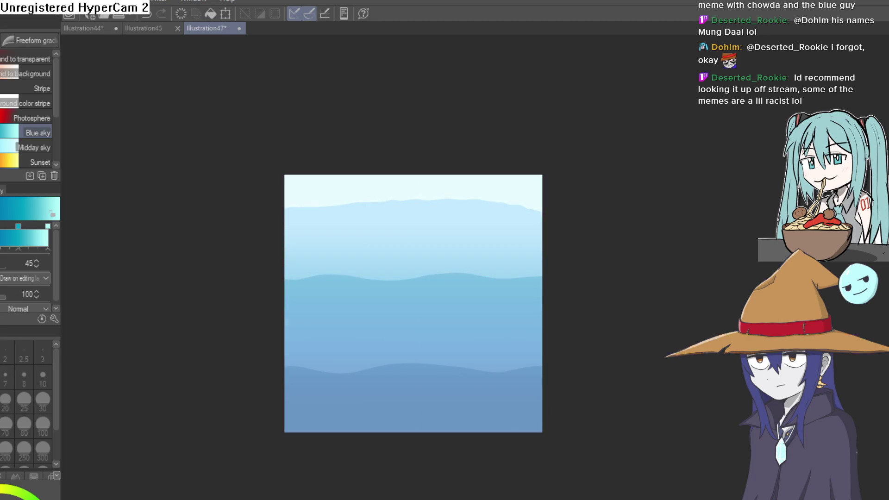
{"action": "left_click_drag", "start_coordinate": [417, 417], "coordinate": [417, 264]}
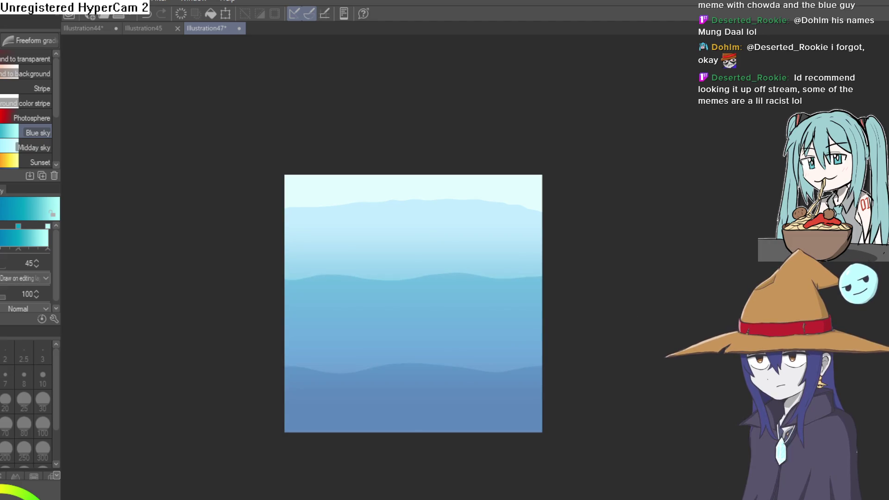
{"action": "scroll", "coordinate": [482, 270], "scroll_direction": "up", "scroll_amount": 2}
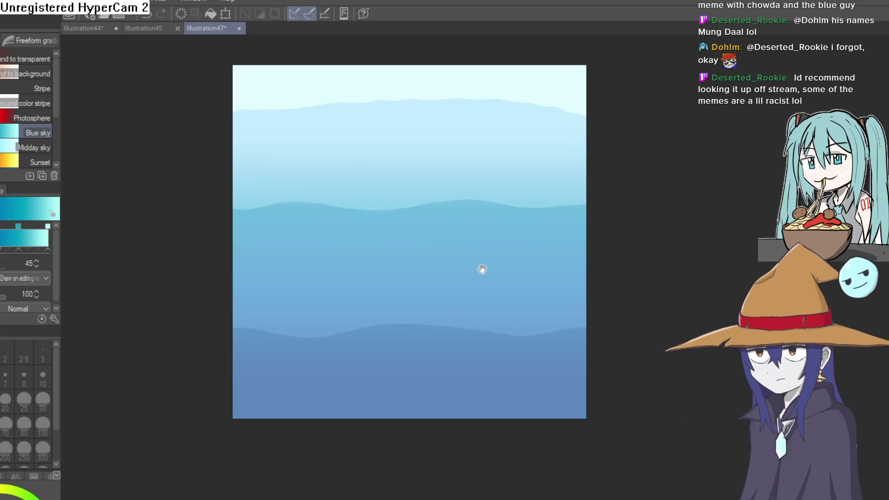
{"action": "scroll", "coordinate": [505, 292], "scroll_direction": "up", "scroll_amount": 2}
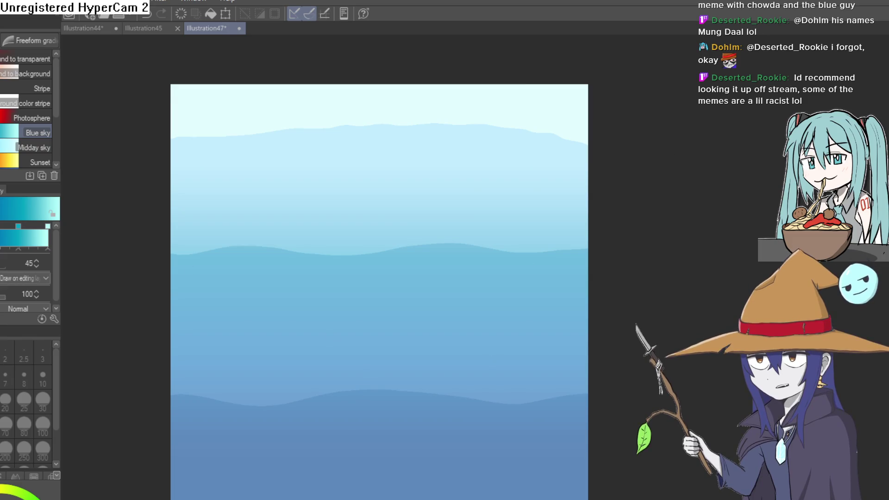
Step: Paste the new gradient wave artwork into the Sprite5 background image in Construct 3
{"action": "key", "text": "alt+Tab"}
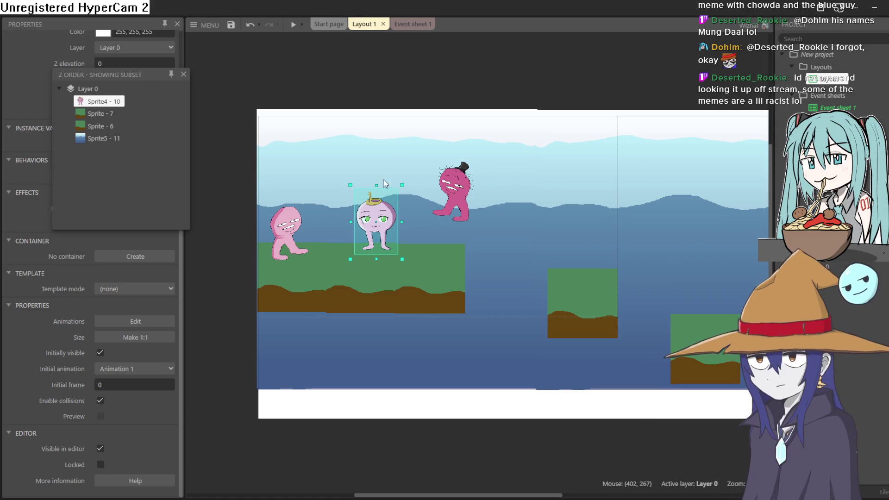
{"action": "double_click", "coordinate": [314, 142]}
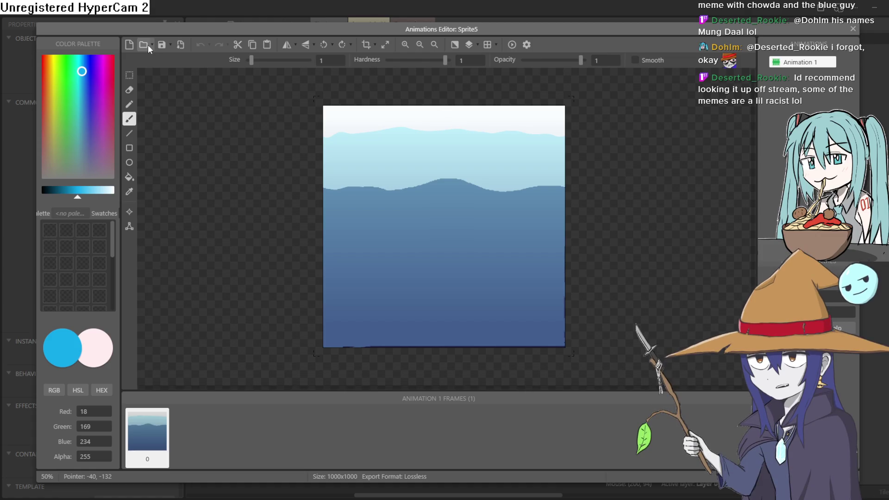
{"action": "left_click", "coordinate": [238, 148]}
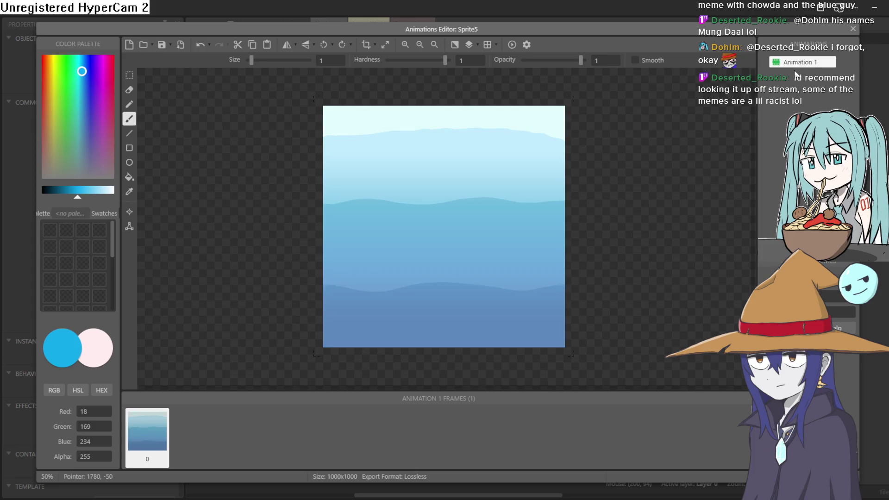
{"action": "left_click", "coordinate": [853, 28]}
{"action": "mouse_move", "coordinate": [585, 200]}
{"action": "left_mouse_down"}
{"action": "mouse_move", "coordinate": [700, 171]}
{"action": "mouse_move", "coordinate": [607, 195]}
{"action": "left_mouse_up"}
Step: Nudge the right Sprite5 background copy flush against the left one
{"action": "left_click", "coordinate": [549, 423]}
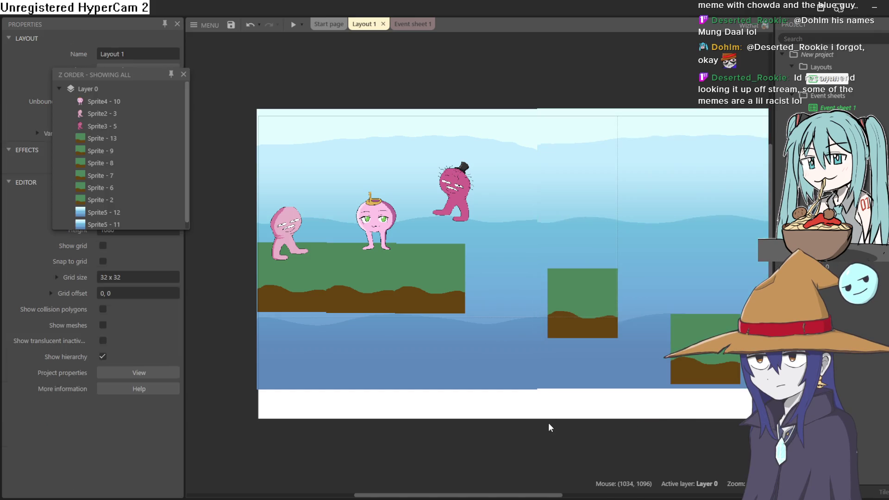
{"action": "left_click_drag", "start_coordinate": [582, 414], "coordinate": [490, 417]}
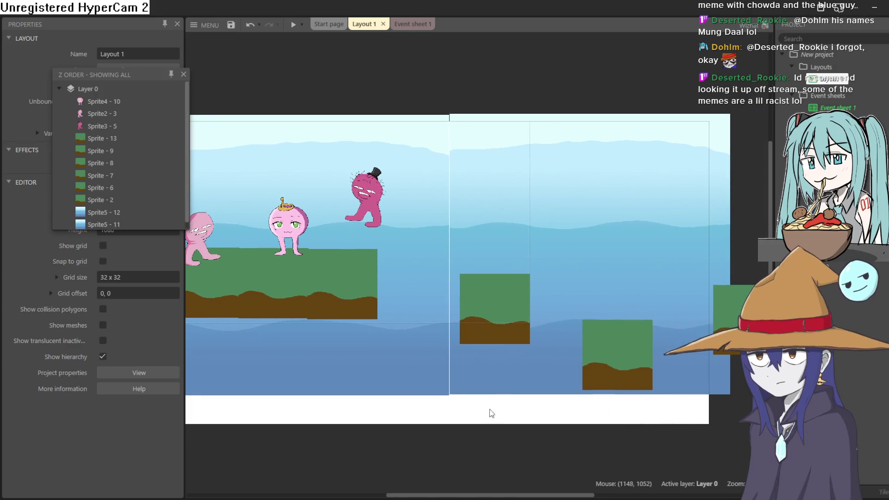
{"action": "left_click", "coordinate": [503, 215]}
{"action": "left_click_drag", "start_coordinate": [507, 215], "coordinate": [505, 218]}
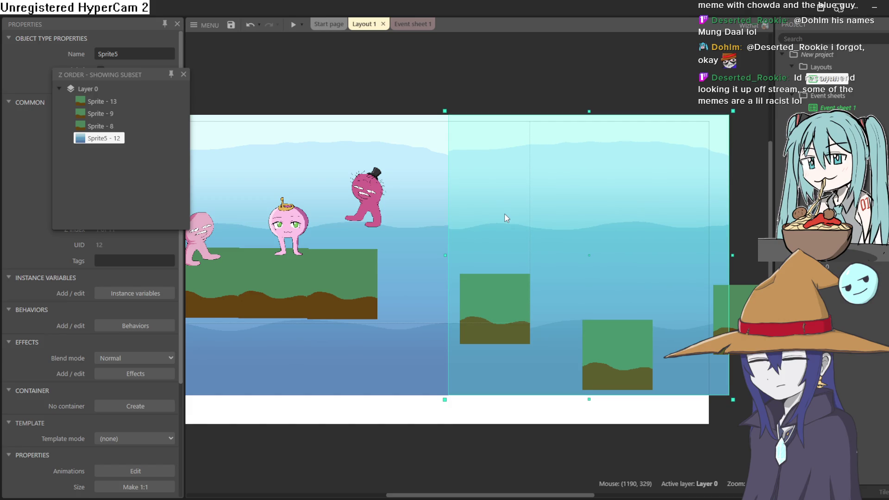
{"action": "left_click", "coordinate": [457, 432]}
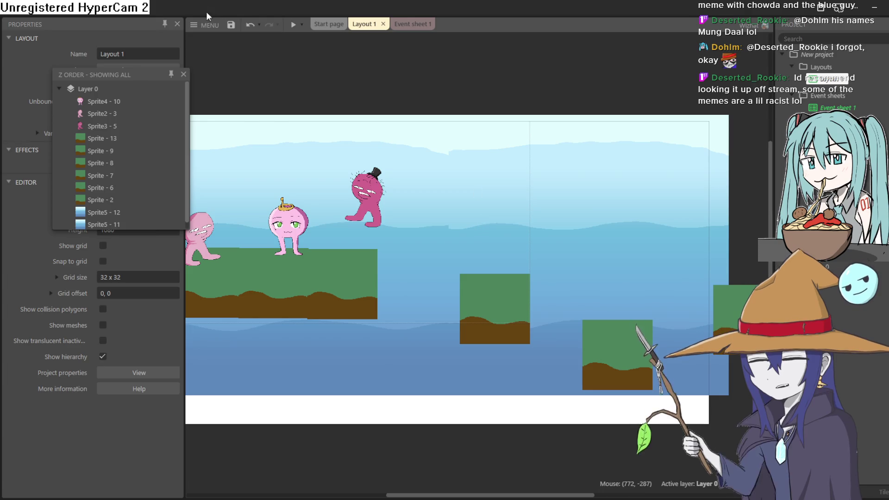
Step: Preview the game, walking and jumping the player across the platforms, then close the preview
{"action": "left_click", "coordinate": [293, 24]}
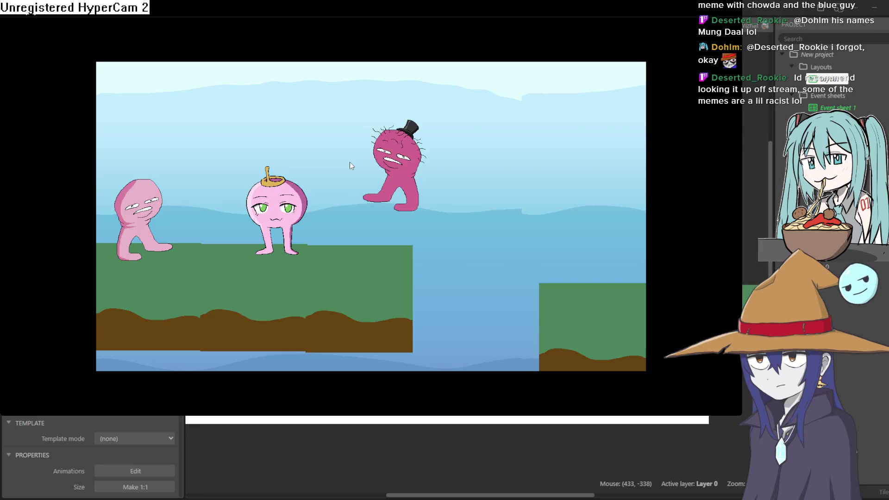
{"action": "key", "text": "Right"}
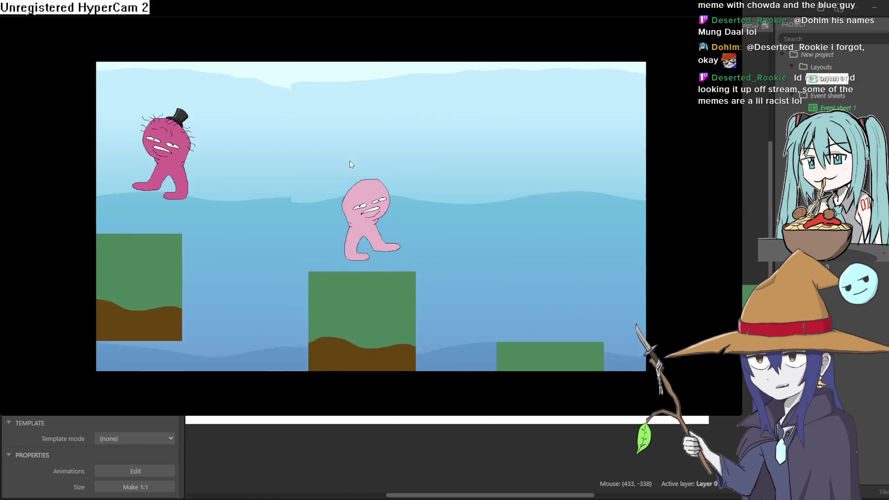
{"action": "key", "text": "Up"}
{"action": "key", "text": "Left"}
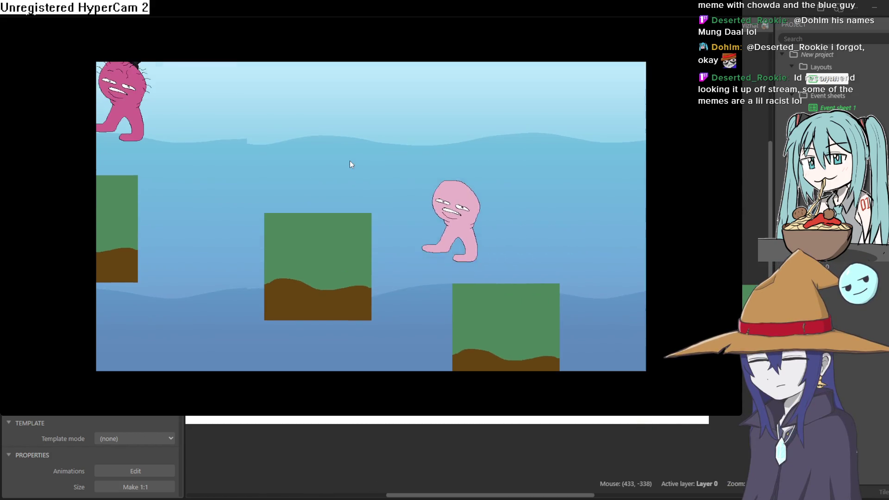
{"action": "key", "text": "Left"}
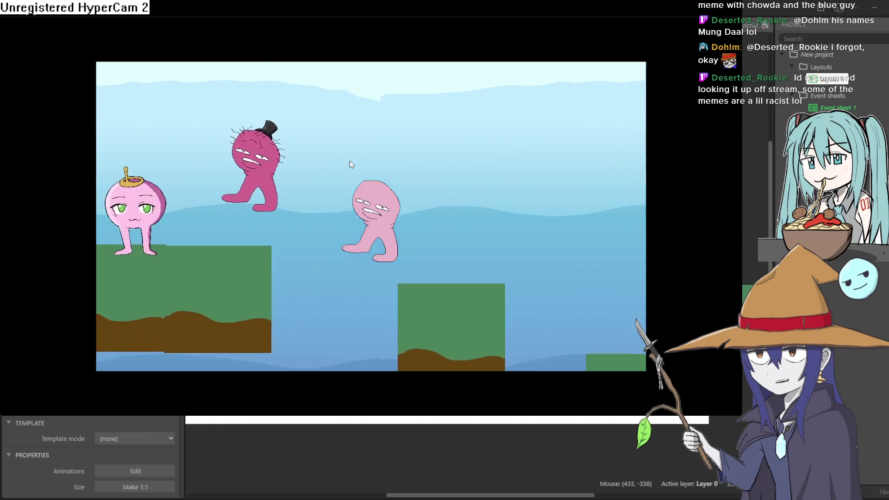
{"action": "key", "text": "Up"}
{"action": "key", "text": "Right"}
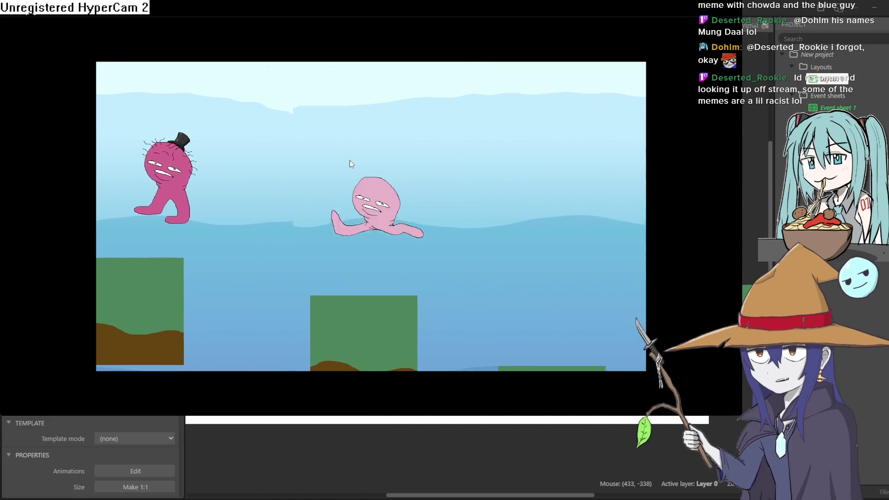
{"action": "key", "text": "Left"}
{"action": "key", "text": "Left"}
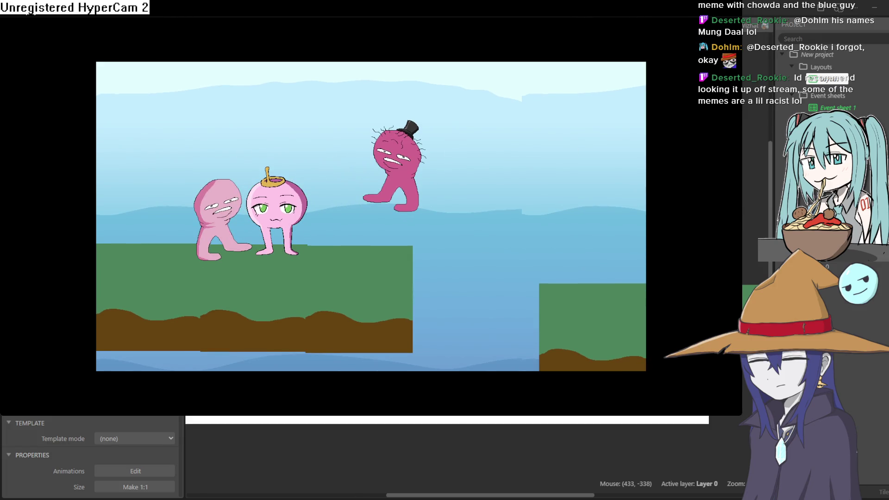
{"action": "key", "text": "Right"}
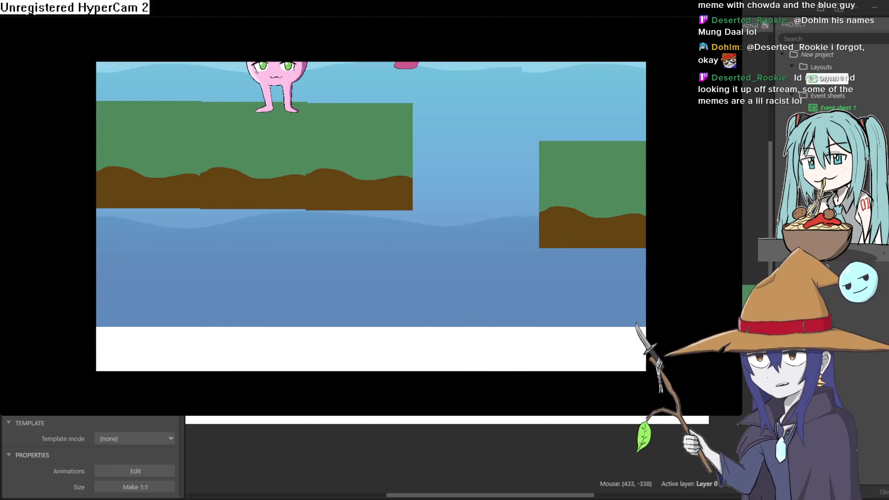
{"action": "left_click", "coordinate": [883, 13]}
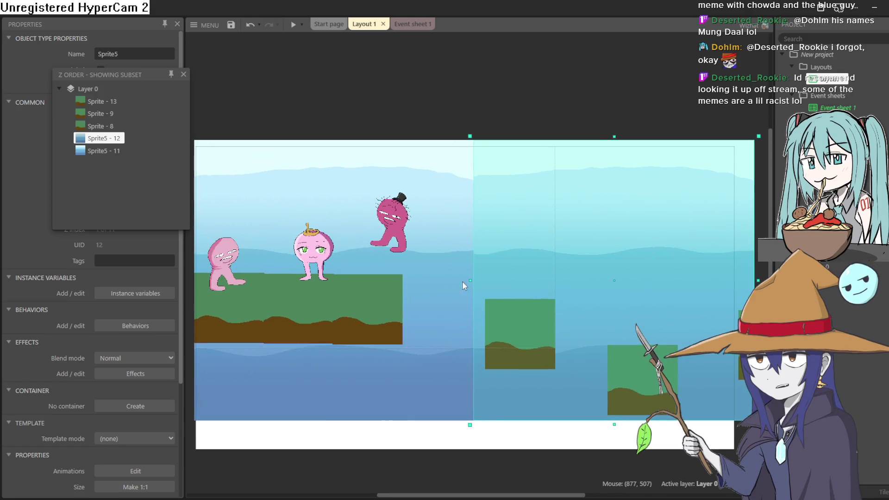
Step: Shift the second Sprite5 tile a pixel or two so it sits flush, then deselect it
{"action": "left_click_drag", "start_coordinate": [545, 249], "coordinate": [545, 248]}
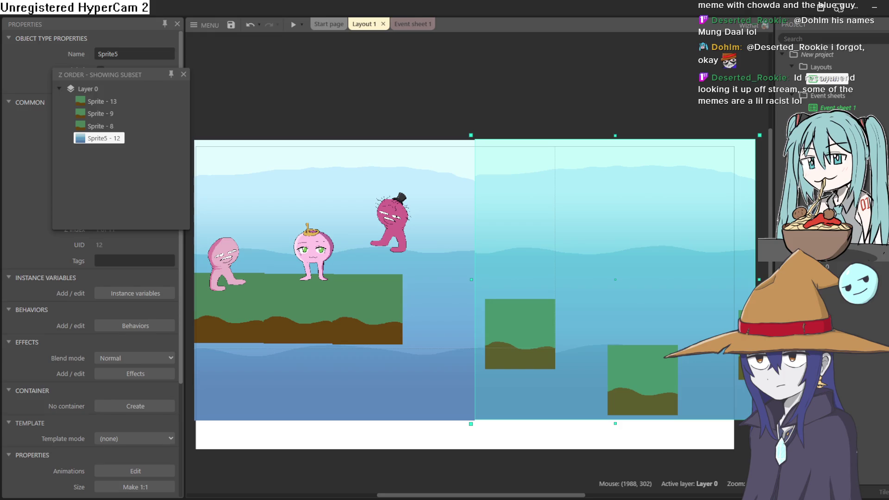
{"action": "left_click_drag", "start_coordinate": [583, 278], "coordinate": [582, 278]}
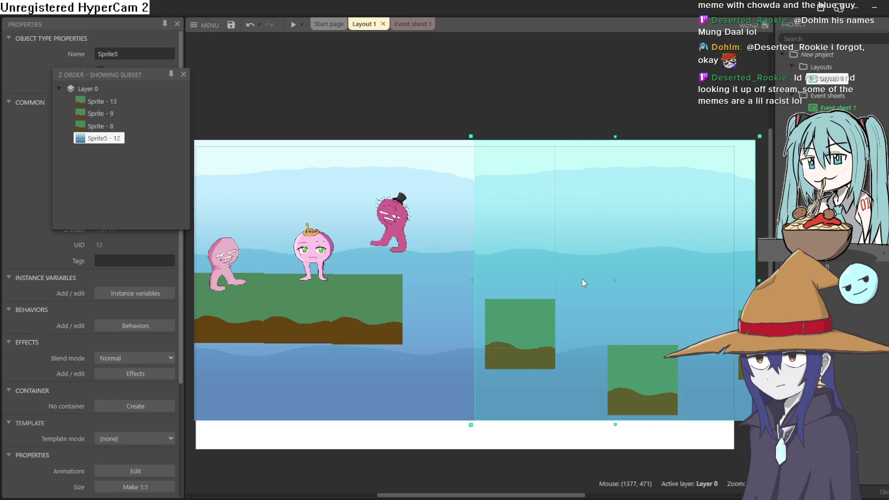
{"action": "left_click", "coordinate": [470, 79]}
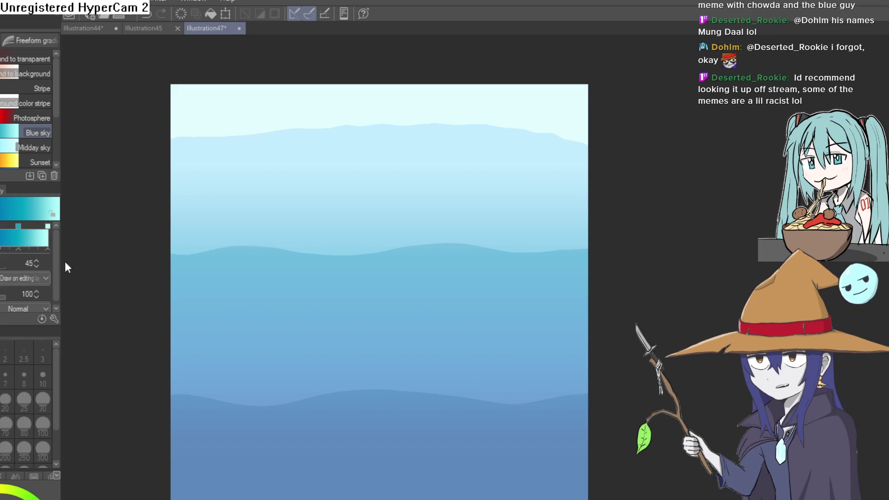
Step: Free Transform the blue hills layer slightly wider to the right and left
{"action": "key", "text": "ctrl+t"}
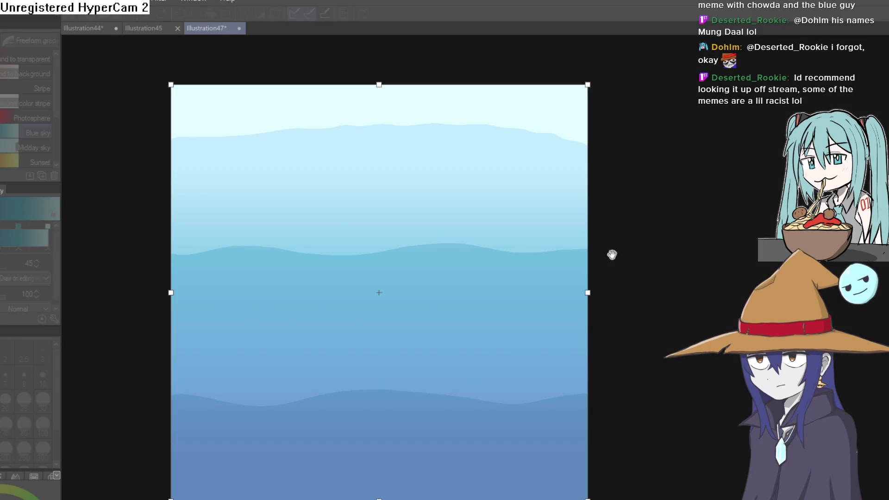
{"action": "left_click_drag", "start_coordinate": [588, 293], "coordinate": [888, 293]}
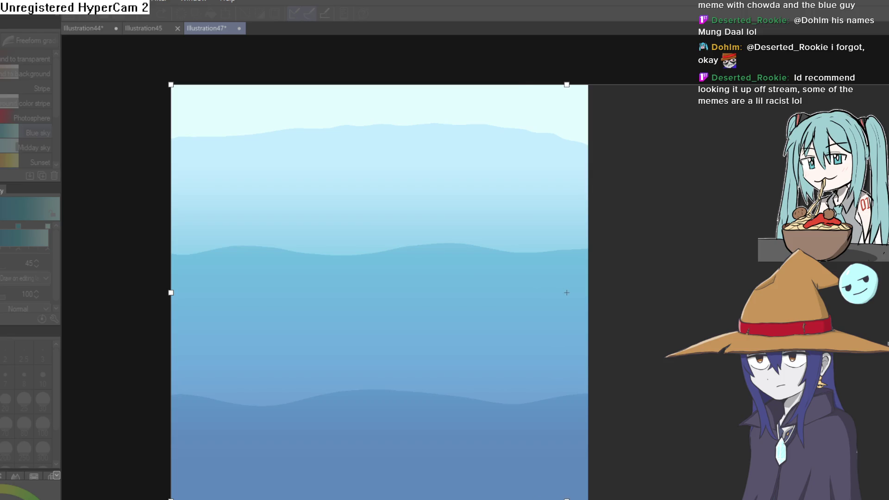
{"action": "left_click_drag", "start_coordinate": [166, 298], "coordinate": [80, 299]}
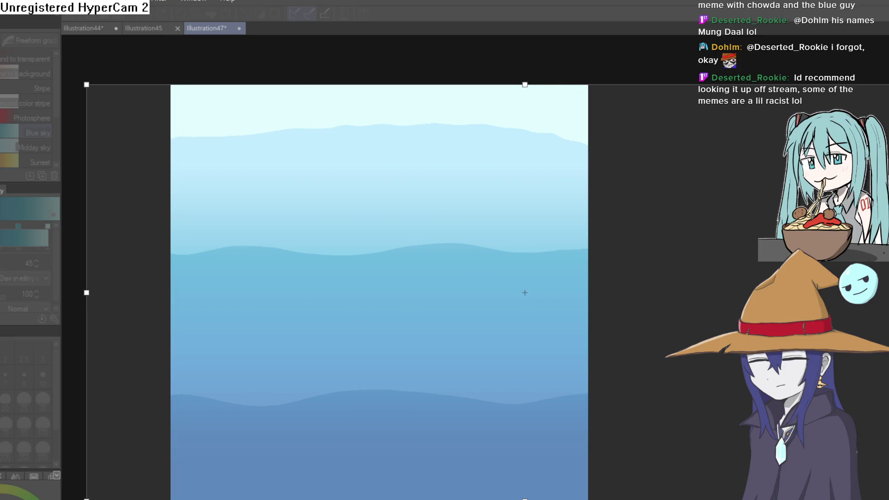
{"action": "key", "text": "Return"}
Step: Bring the whole wide canvas into view and select all of it
{"action": "mouse_move", "coordinate": [794, 335]}
{"action": "left_mouse_down"}
{"action": "mouse_move", "coordinate": [779, 321]}
{"action": "mouse_move", "coordinate": [706, 321]}
{"action": "left_mouse_up"}
{"action": "scroll", "coordinate": [653, 323], "scroll_direction": "down", "scroll_amount": 1}
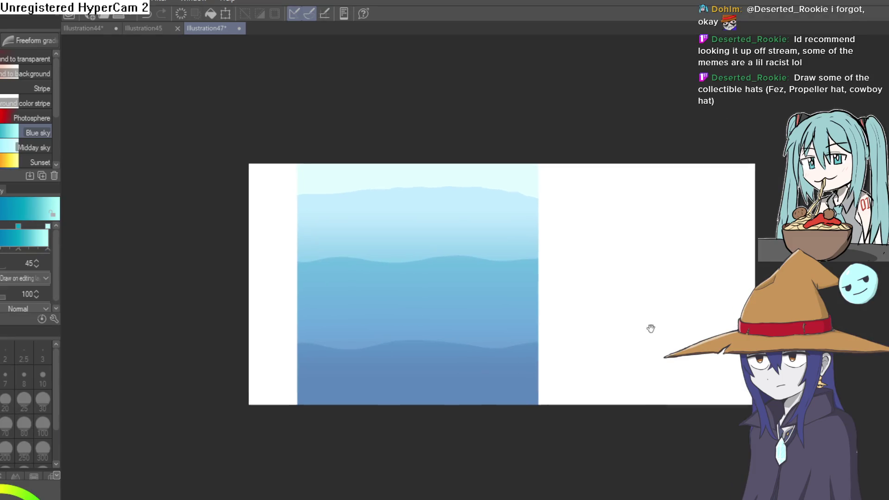
{"action": "scroll", "coordinate": [598, 307], "scroll_direction": "up", "scroll_amount": 1}
{"action": "scroll", "coordinate": [618, 311], "scroll_direction": "down", "scroll_amount": 1}
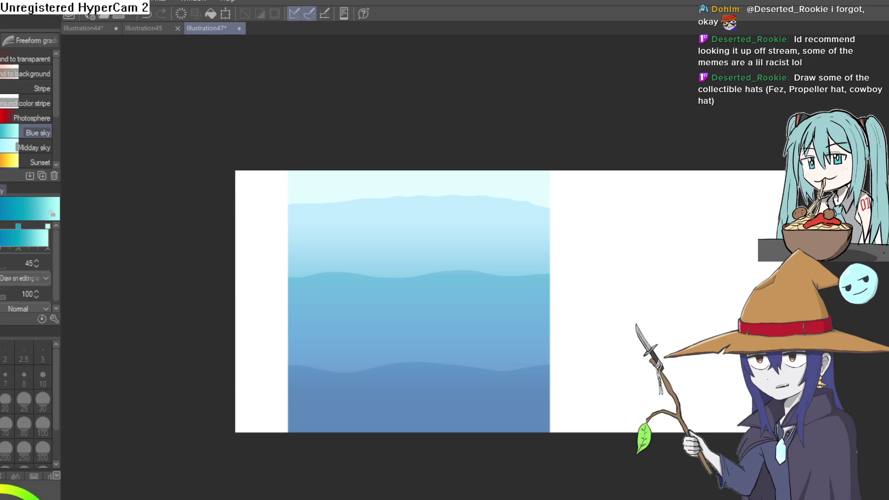
{"action": "left_click_drag", "start_coordinate": [576, 252], "coordinate": [576, 254]}
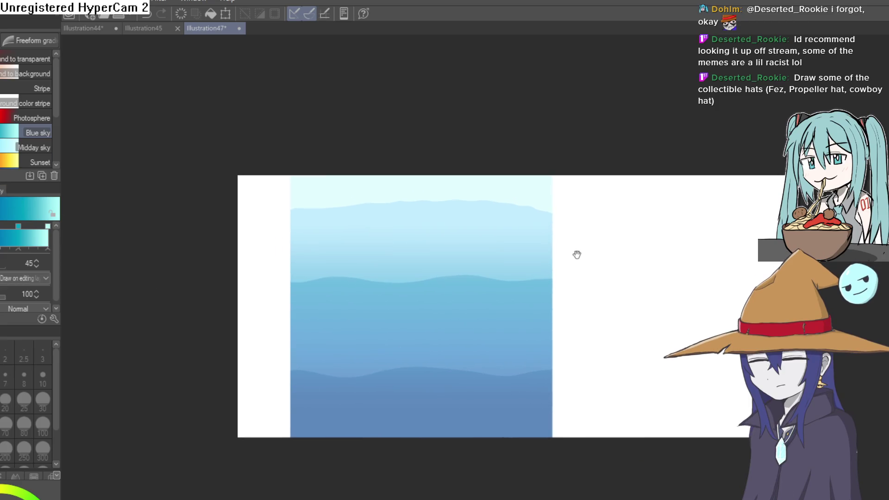
{"action": "key", "text": "ctrl+a"}
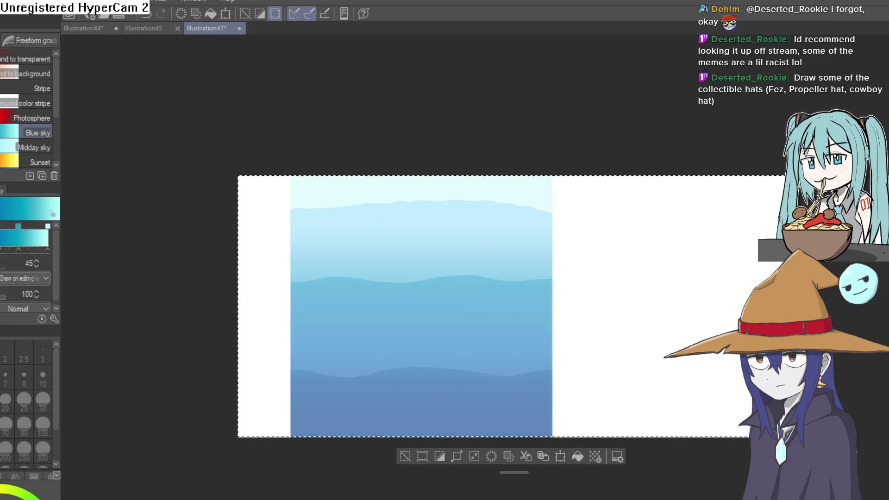
Step: Paste a copy of the hills image and move it to the right of the original
{"action": "left_click_drag", "start_coordinate": [468, 349], "coordinate": [617, 350]}
{"action": "key", "text": "ctrl+z"}
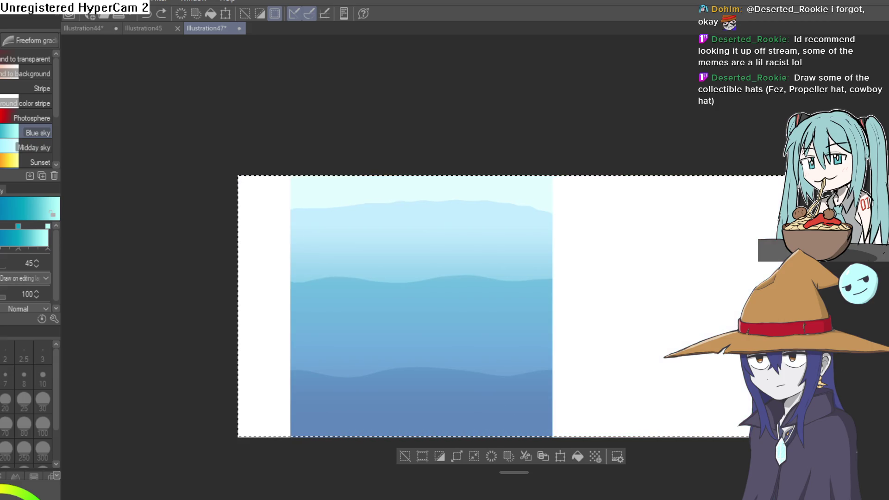
{"action": "key", "text": "ctrl+d"}
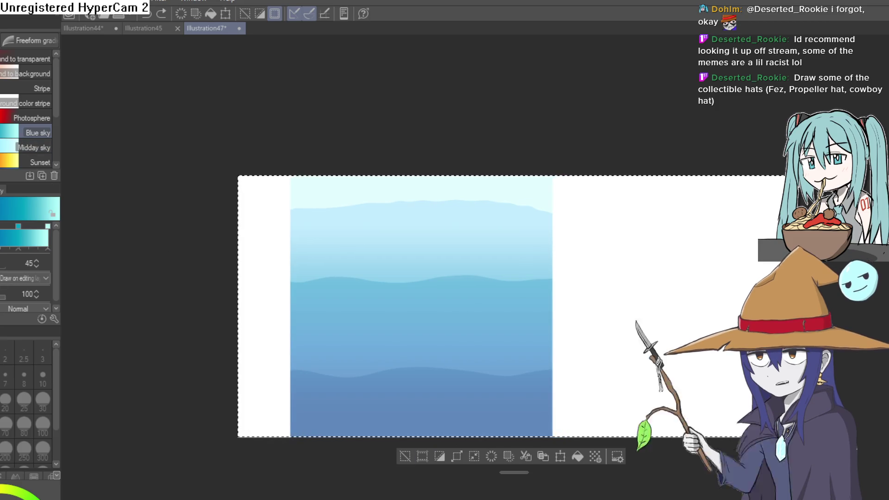
{"action": "key", "text": "k"}
{"action": "mouse_move", "coordinate": [420, 293]}
{"action": "left_mouse_down"}
{"action": "mouse_move", "coordinate": [657, 329]}
{"action": "mouse_move", "coordinate": [726, 312]}
{"action": "mouse_move", "coordinate": [694, 324]}
{"action": "left_mouse_up"}
{"action": "left_click_drag", "start_coordinate": [694, 328], "coordinate": [694, 327]}
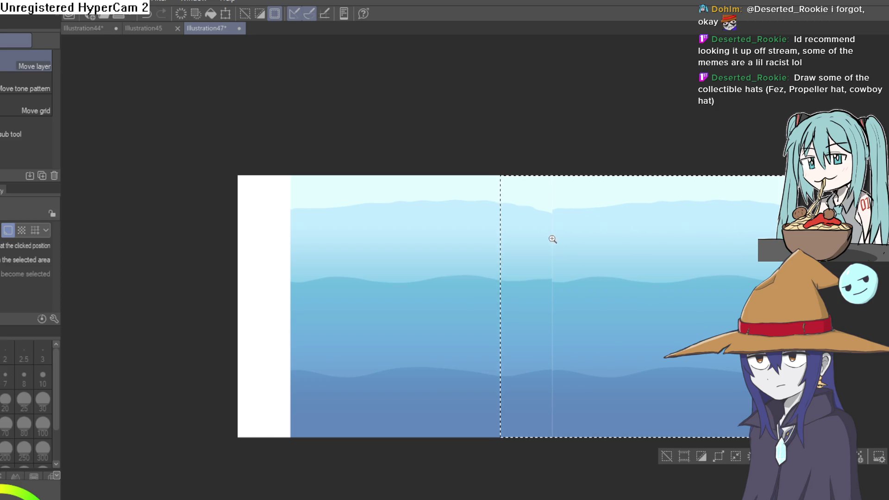
Step: Align the pasted copy precisely edge to edge beside the original
{"action": "scroll", "coordinate": [554, 242], "scroll_direction": "up", "scroll_amount": 3}
{"action": "scroll", "coordinate": [595, 228], "scroll_direction": "down", "scroll_amount": 2}
{"action": "scroll", "coordinate": [502, 333], "scroll_direction": "up", "scroll_amount": 1}
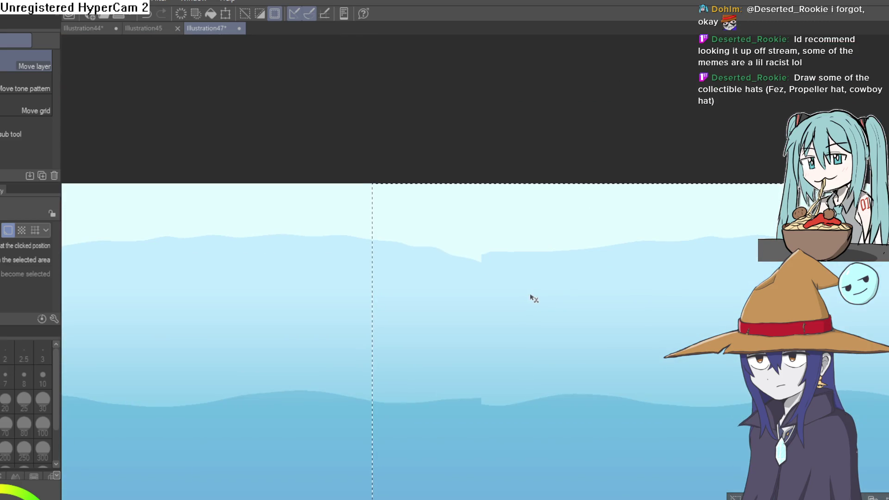
{"action": "scroll", "coordinate": [532, 307], "scroll_direction": "down", "scroll_amount": 2}
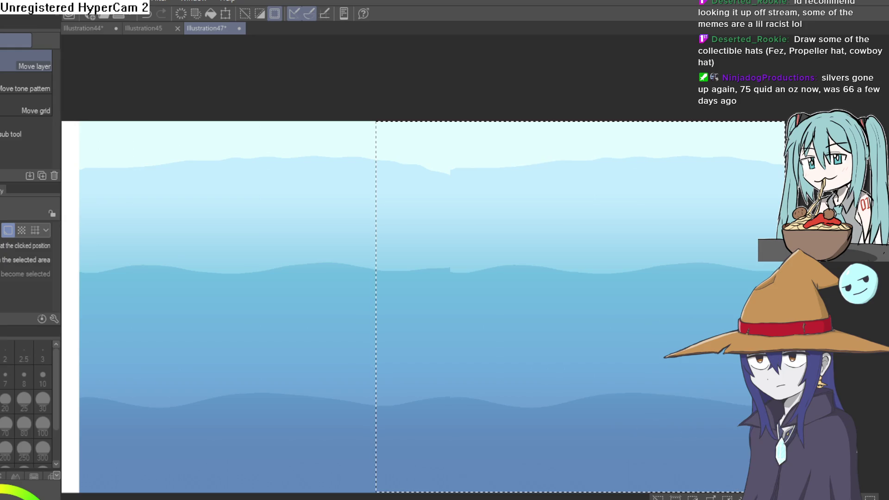
{"action": "mouse_move", "coordinate": [571, 244]}
{"action": "left_mouse_down"}
{"action": "mouse_move", "coordinate": [585, 244]}
{"action": "mouse_move", "coordinate": [572, 244]}
{"action": "left_mouse_up"}
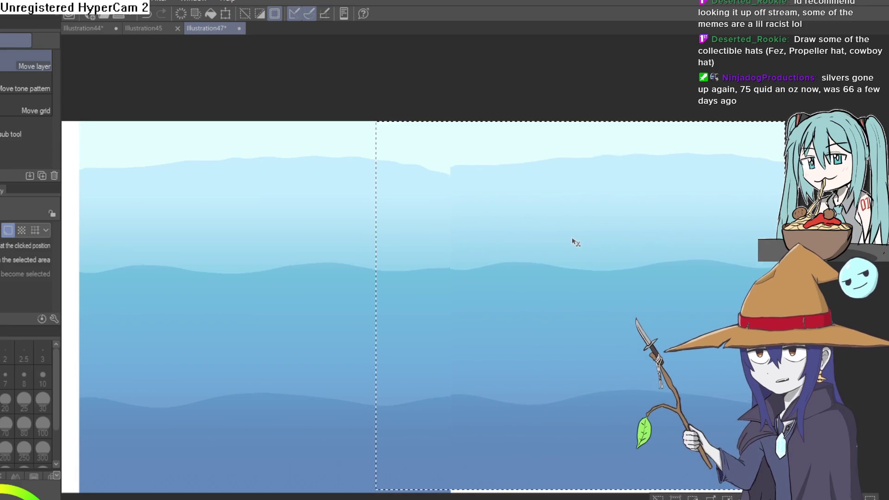
{"action": "scroll", "coordinate": [590, 311], "scroll_direction": "down", "scroll_amount": 3}
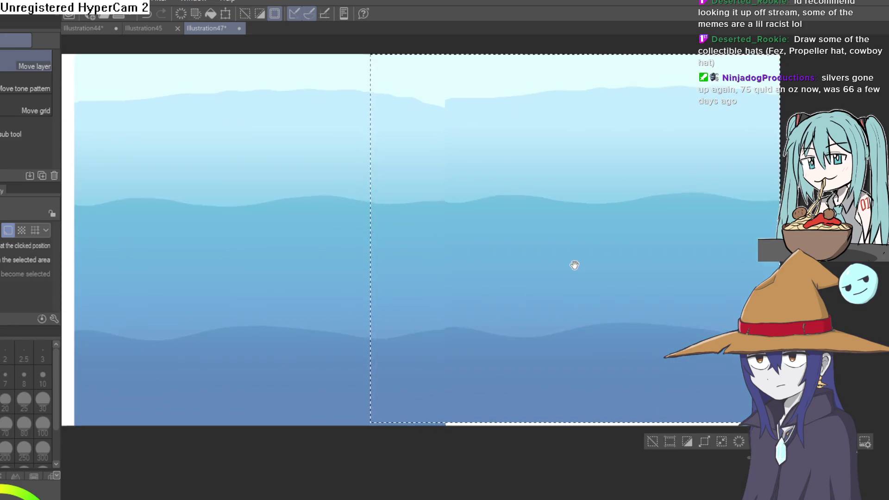
{"action": "scroll", "coordinate": [571, 254], "scroll_direction": "up", "scroll_amount": 1}
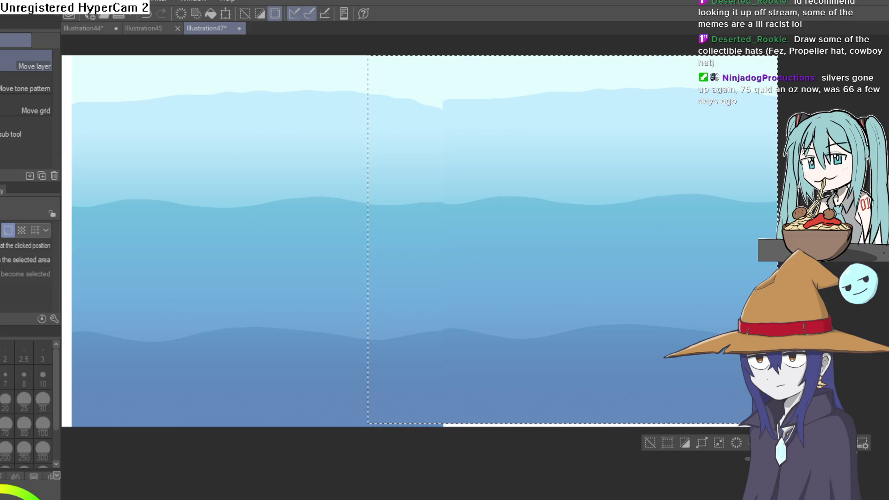
{"action": "key", "text": "j"}
{"action": "scroll", "coordinate": [371, 347], "scroll_direction": "up", "scroll_amount": 5}
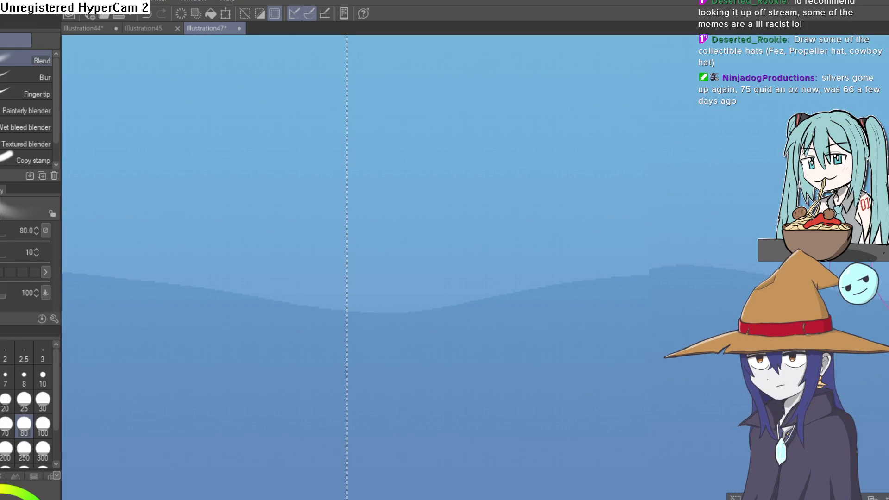
Step: With the lasso active, inspect the lower wave seam and undo back to the selection around the copy
{"action": "scroll", "coordinate": [373, 246], "scroll_direction": "down", "scroll_amount": 5}
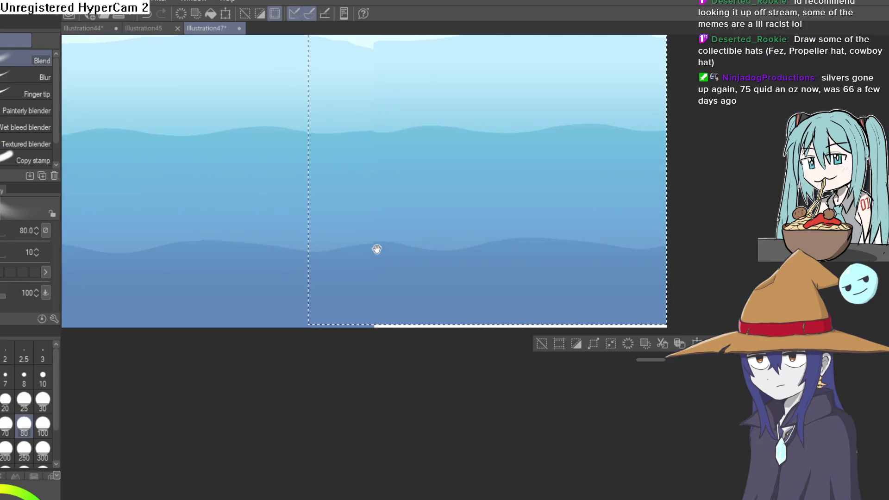
{"action": "key", "text": "m"}
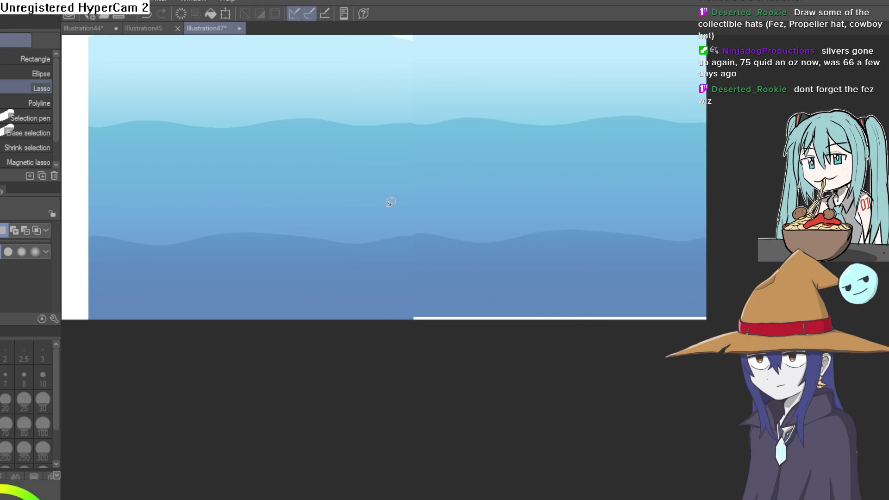
{"action": "scroll", "coordinate": [395, 200], "scroll_direction": "up", "scroll_amount": 3}
{"action": "mouse_move", "coordinate": [413, 232]}
{"action": "left_mouse_down"}
{"action": "mouse_move", "coordinate": [460, 268]}
{"action": "mouse_move", "coordinate": [556, 290]}
{"action": "left_mouse_up"}
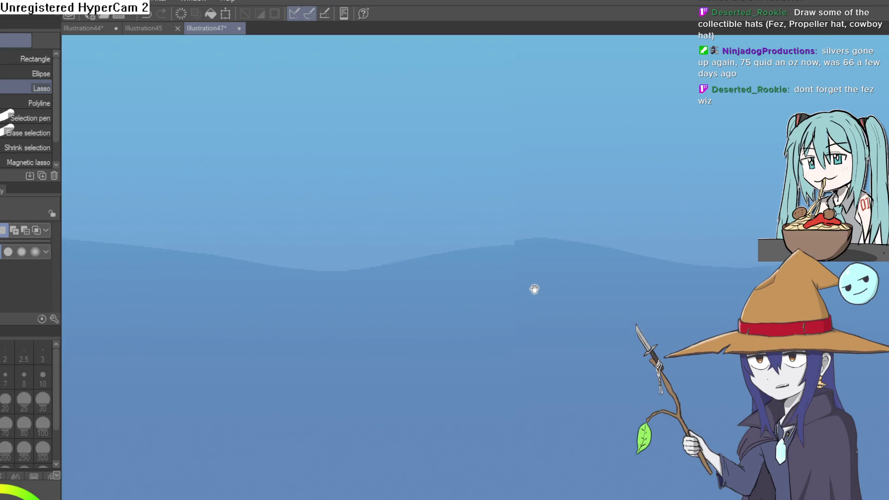
{"action": "mouse_move", "coordinate": [508, 312]}
{"action": "left_mouse_down"}
{"action": "mouse_move", "coordinate": [486, 248]}
{"action": "mouse_move", "coordinate": [472, 318]}
{"action": "left_mouse_up"}
{"action": "scroll", "coordinate": [487, 257], "scroll_direction": "down", "scroll_amount": 3}
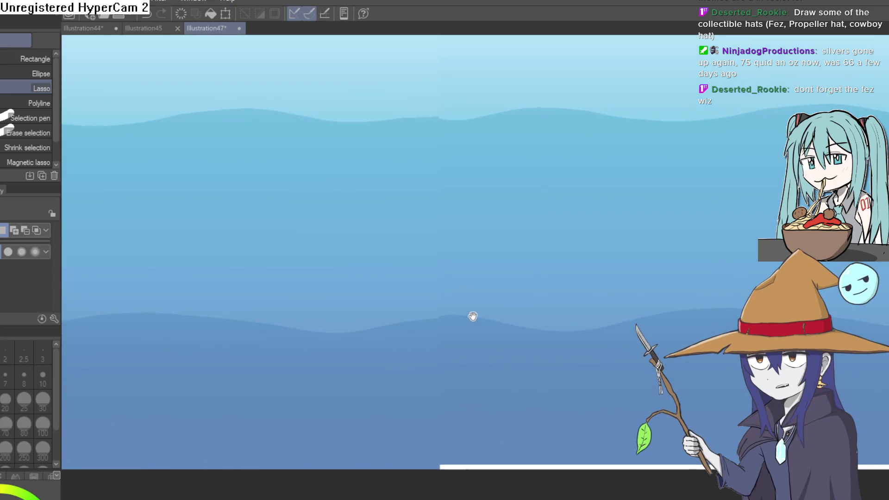
{"action": "scroll", "coordinate": [472, 297], "scroll_direction": "down", "scroll_amount": 1}
{"action": "key", "text": "ctrl+z"}
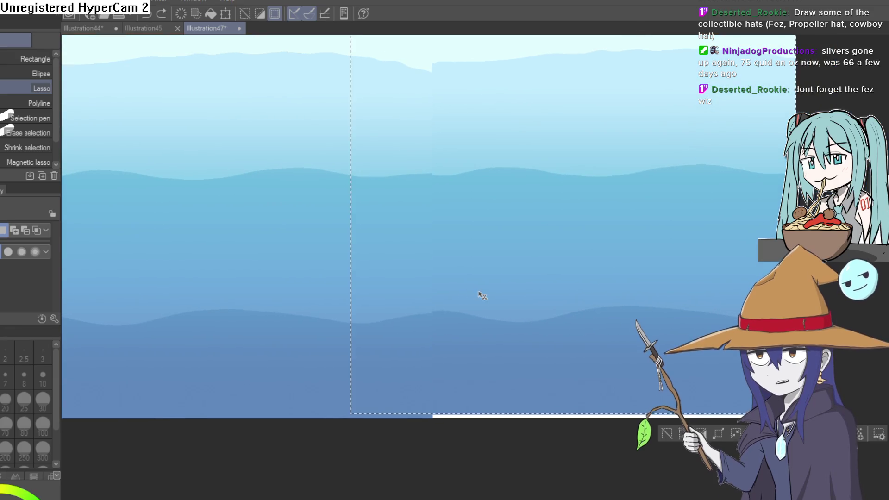
{"action": "key", "text": "ctrl+z"}
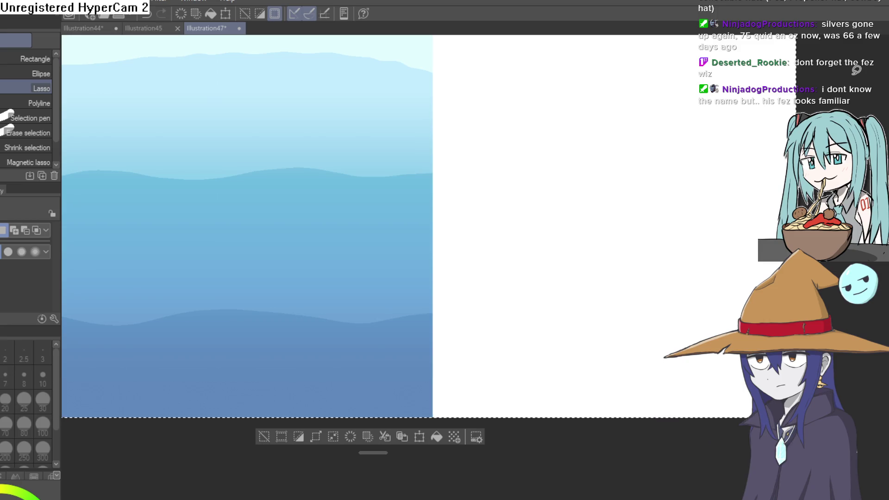
{"action": "left_click", "coordinate": [270, 437]}
{"action": "scroll", "coordinate": [397, 390], "scroll_direction": "down", "scroll_amount": 3}
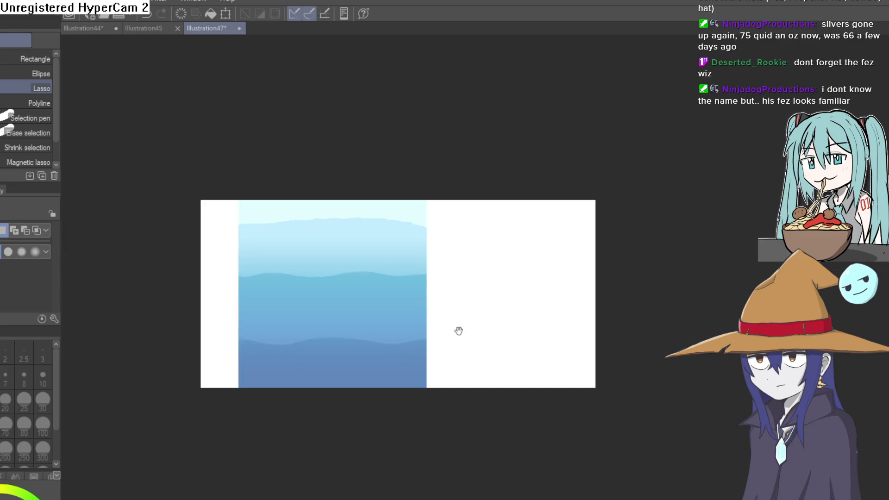
{"action": "scroll", "coordinate": [476, 326], "scroll_direction": "up", "scroll_amount": 2}
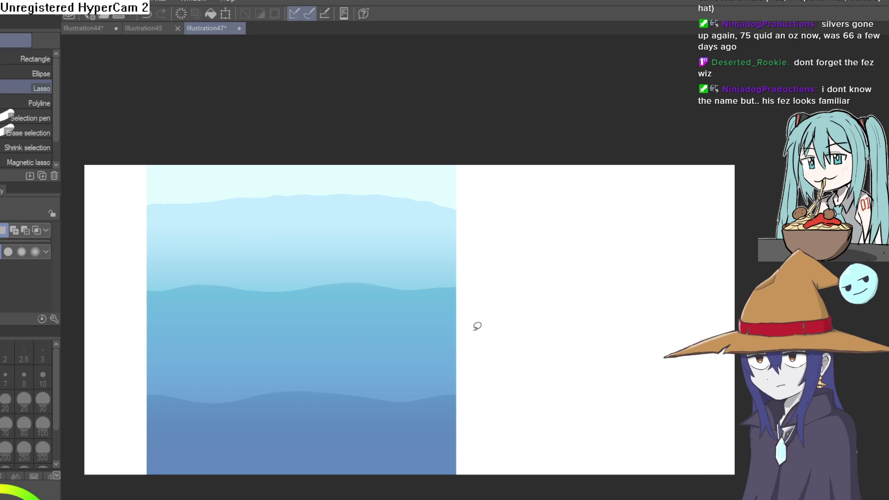
{"action": "mouse_move", "coordinate": [473, 304]}
{"action": "left_mouse_down"}
{"action": "mouse_move", "coordinate": [488, 284]}
{"action": "mouse_move", "coordinate": [480, 315]}
{"action": "mouse_move", "coordinate": [547, 283]}
{"action": "mouse_move", "coordinate": [513, 292]}
{"action": "left_mouse_up"}
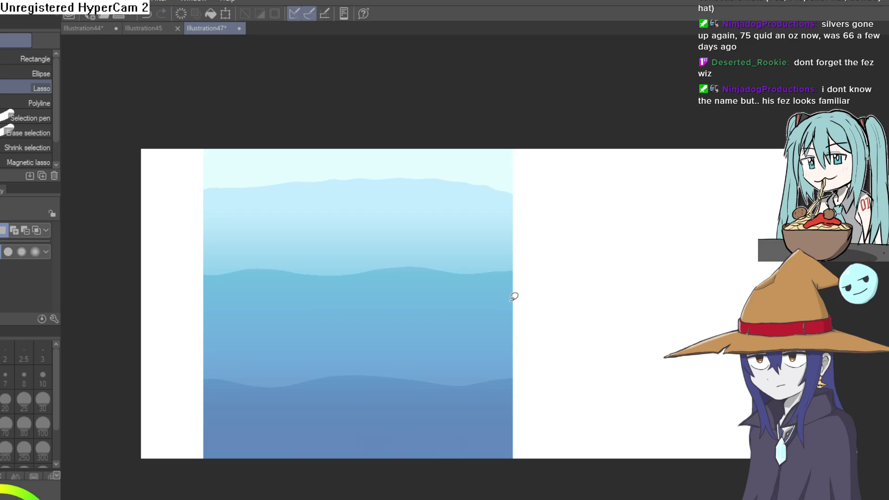
{"action": "key", "text": "ctrl+a"}
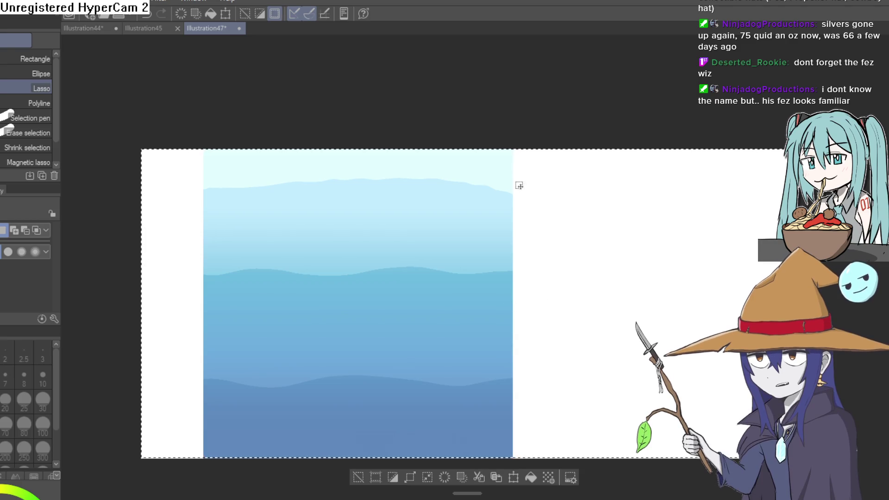
{"action": "key", "text": "ctrl+d"}
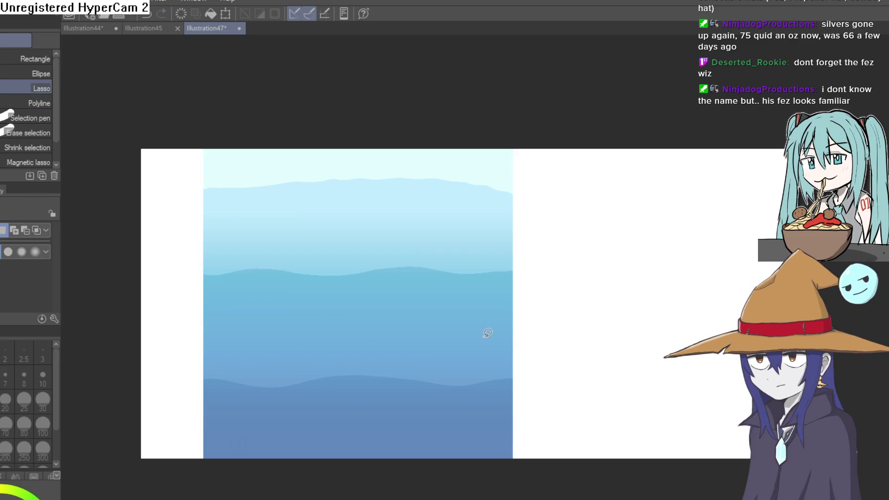
{"action": "key", "text": "ctrl+a"}
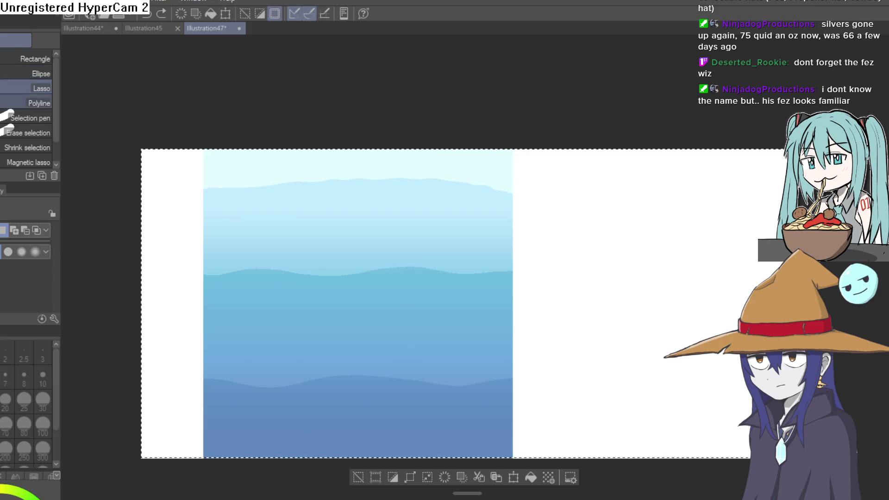
{"action": "key", "text": "ctrl+d"}
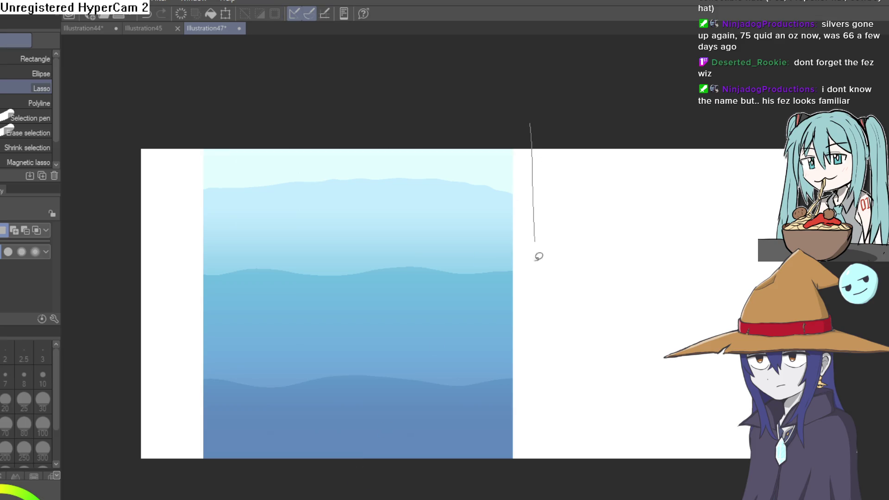
Step: Free Transform the wave image wider so it reaches both canvas edges, then zoom in to check
{"action": "left_click_drag", "start_coordinate": [184, 128], "coordinate": [533, 121]}
{"action": "key", "text": "ctrl+t"}
{"action": "left_click_drag", "start_coordinate": [546, 303], "coordinate": [864, 304]}
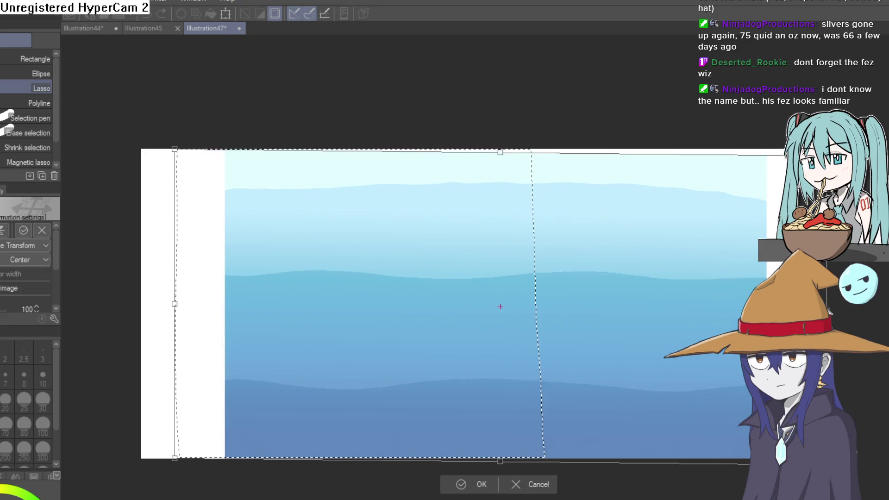
{"action": "left_click_drag", "start_coordinate": [175, 304], "coordinate": [61, 305]}
{"action": "left_click_drag", "start_coordinate": [865, 314], "coordinate": [870, 315]}
{"action": "left_click", "coordinate": [423, 492]}
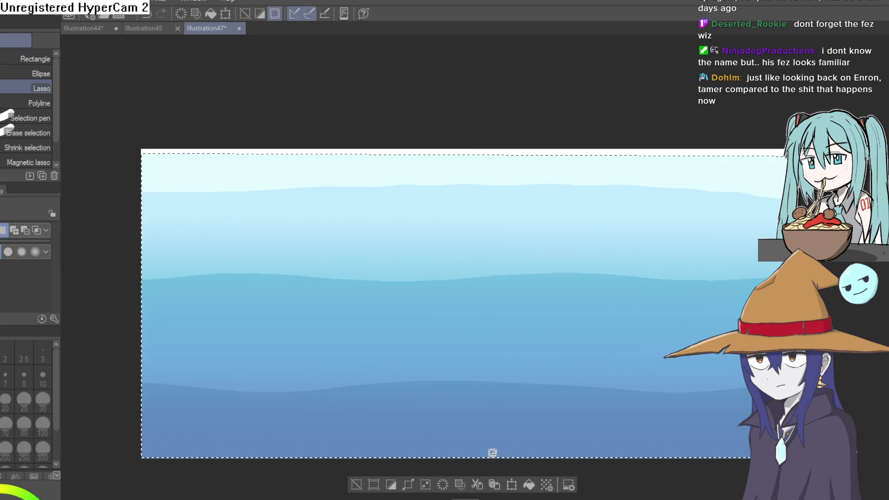
{"action": "left_click", "coordinate": [464, 378]}
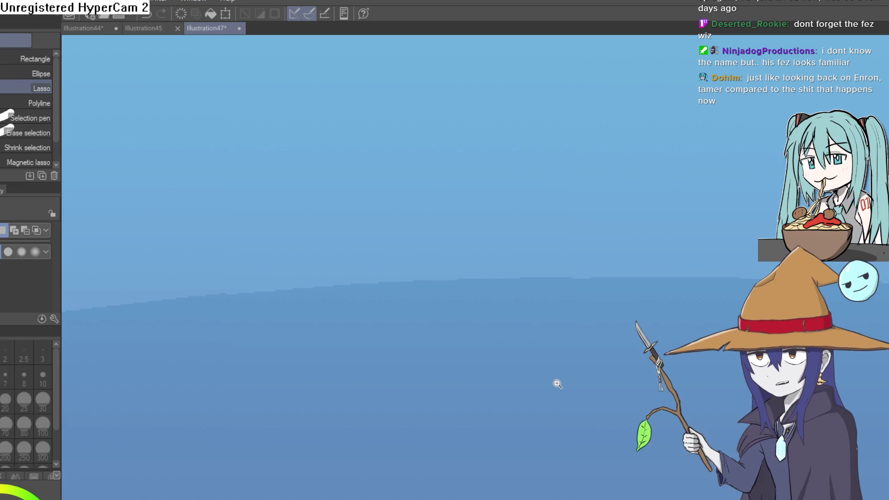
{"action": "scroll", "coordinate": [523, 381], "scroll_direction": "down", "scroll_amount": 3}
{"action": "scroll", "coordinate": [583, 365], "scroll_direction": "up", "scroll_amount": 3}
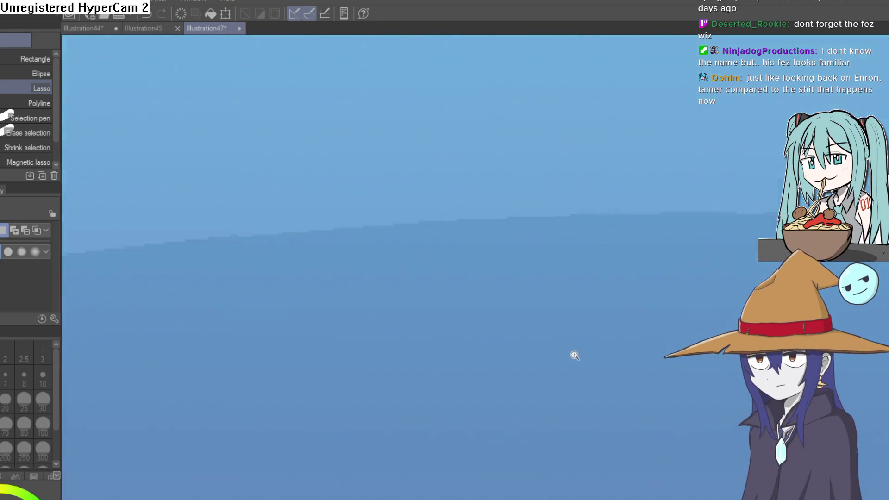
{"action": "scroll", "coordinate": [542, 352], "scroll_direction": "down", "scroll_amount": 3}
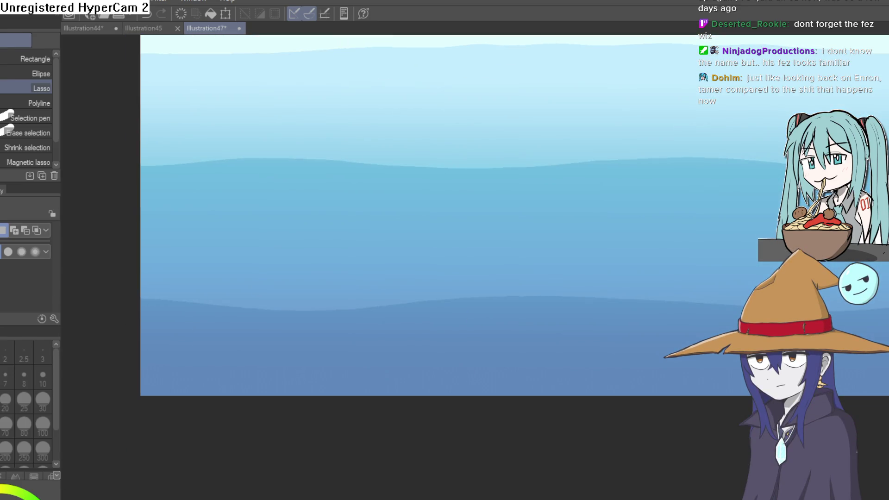
Step: Switch to the Blend brush and rotate the canvas to line up with the bands
{"action": "key", "text": "j"}
{"action": "left_click_drag", "start_coordinate": [377, 189], "coordinate": [555, 124]}
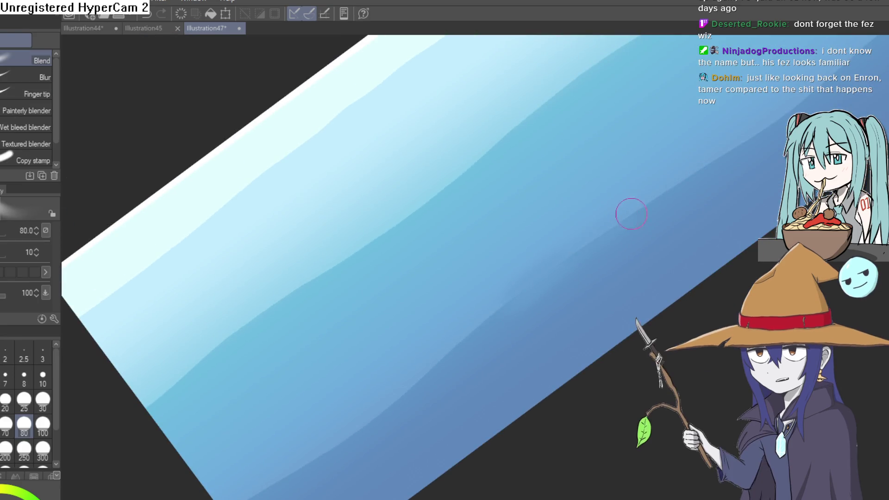
{"action": "key", "text": "ctrl+z"}
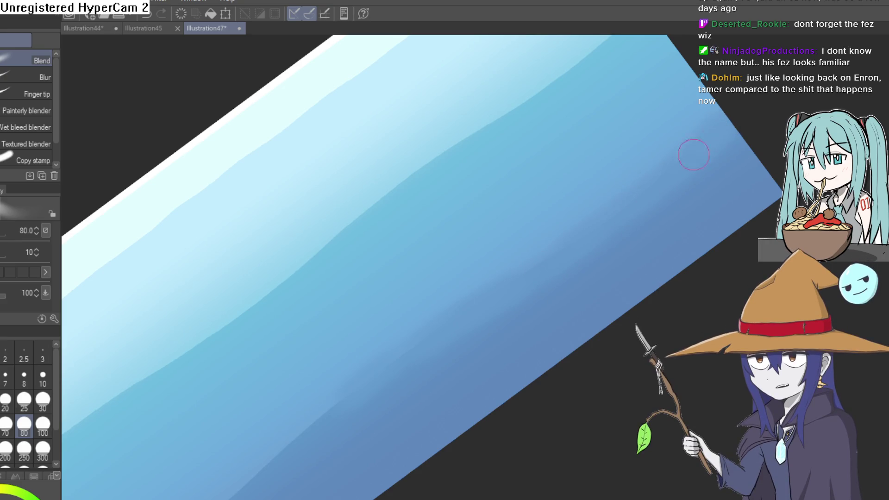
{"action": "scroll", "coordinate": [615, 215], "scroll_direction": "down", "scroll_amount": 1}
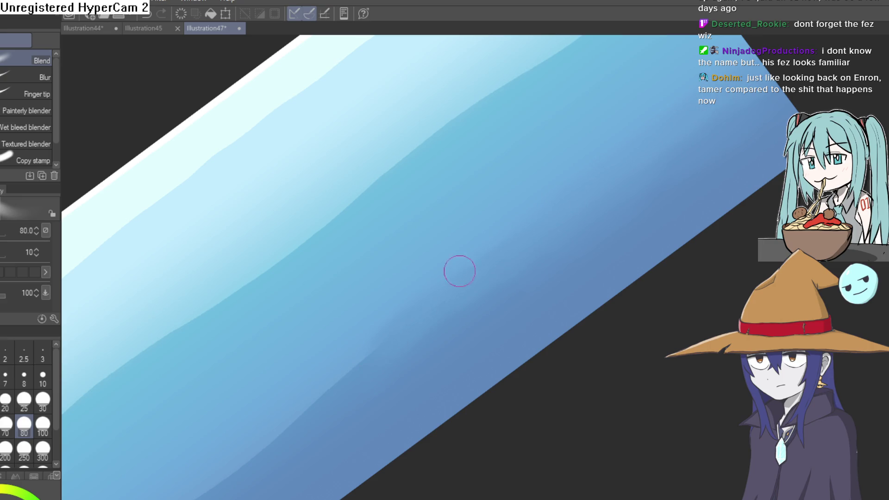
{"action": "scroll", "coordinate": [451, 306], "scroll_direction": "down", "scroll_amount": 3}
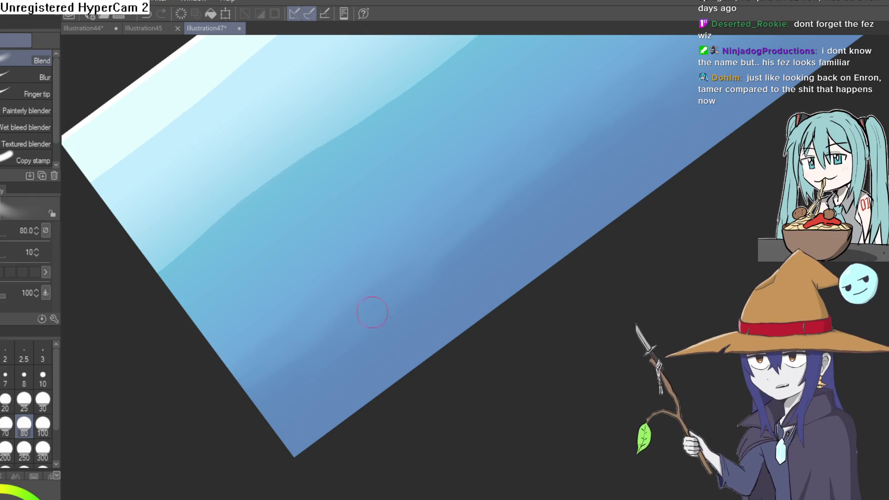
Step: Work along the blue band boundaries toward the corners, undoing one unwanted change
{"action": "left_click_drag", "start_coordinate": [508, 209], "coordinate": [467, 298]}
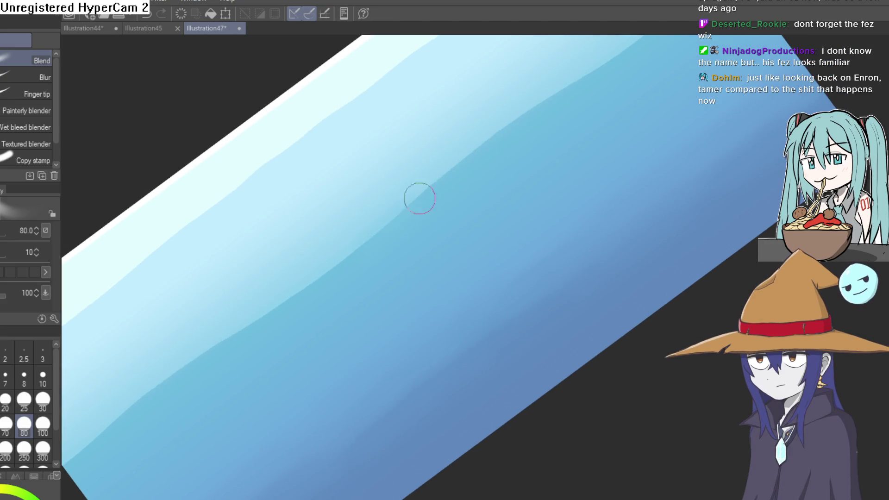
{"action": "mouse_move", "coordinate": [486, 147]}
{"action": "left_mouse_down"}
{"action": "mouse_move", "coordinate": [512, 171]}
{"action": "mouse_move", "coordinate": [567, 137]}
{"action": "left_mouse_up"}
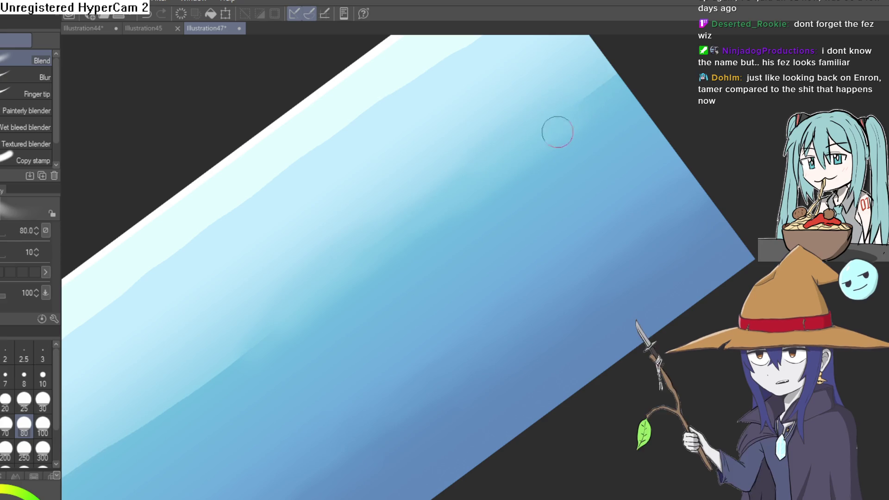
{"action": "left_click_drag", "start_coordinate": [432, 239], "coordinate": [535, 155]}
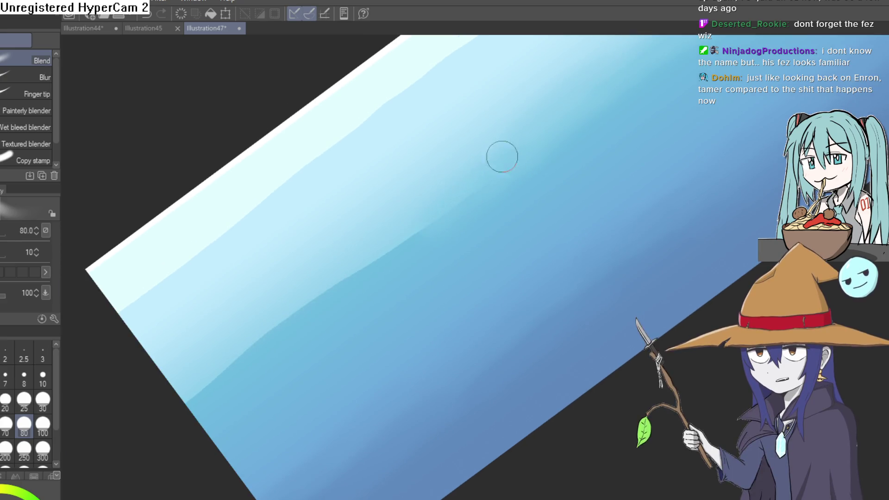
{"action": "mouse_move", "coordinate": [478, 263]}
{"action": "left_mouse_down"}
{"action": "mouse_move", "coordinate": [573, 199]}
{"action": "mouse_move", "coordinate": [560, 188]}
{"action": "left_mouse_up"}
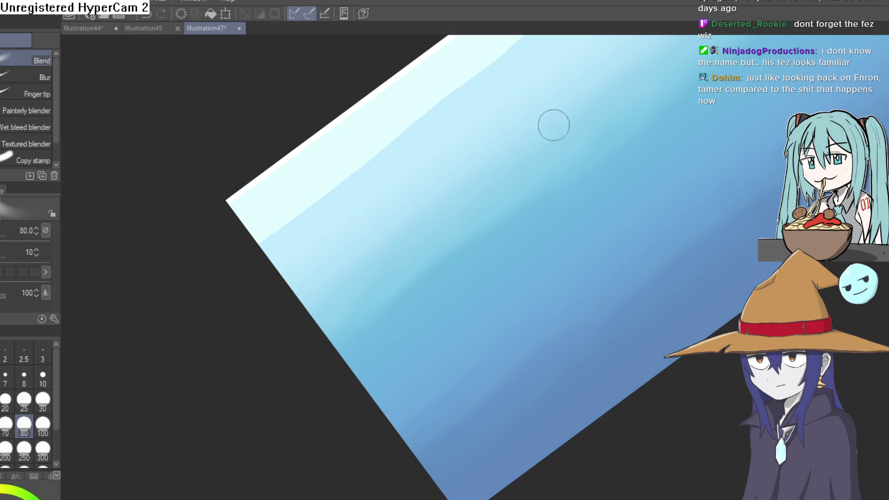
{"action": "mouse_move", "coordinate": [581, 178]}
{"action": "left_mouse_down"}
{"action": "mouse_move", "coordinate": [512, 268]}
{"action": "mouse_move", "coordinate": [496, 264]}
{"action": "mouse_move", "coordinate": [469, 194]}
{"action": "left_mouse_up"}
{"action": "scroll", "coordinate": [469, 193], "scroll_direction": "down", "scroll_amount": 2}
{"action": "mouse_move", "coordinate": [322, 376]}
{"action": "left_mouse_down"}
{"action": "mouse_move", "coordinate": [550, 246]}
{"action": "mouse_move", "coordinate": [496, 209]}
{"action": "left_mouse_up"}
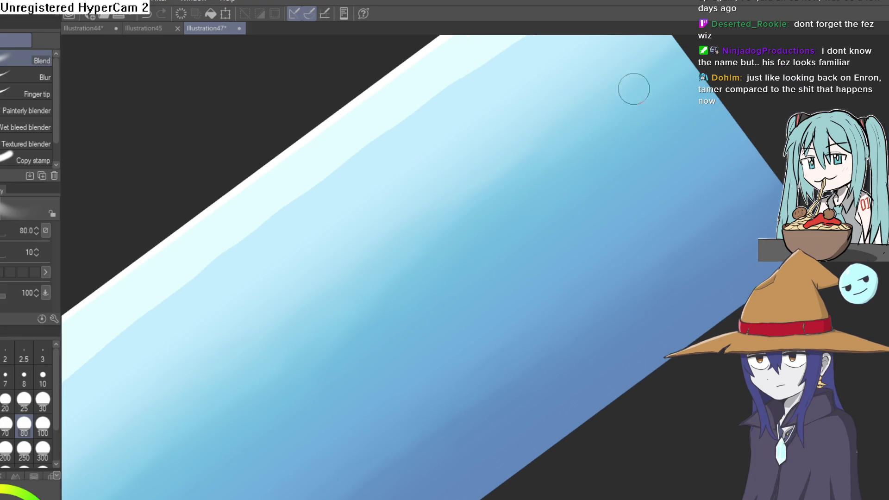
{"action": "scroll", "coordinate": [493, 189], "scroll_direction": "up", "scroll_amount": 5}
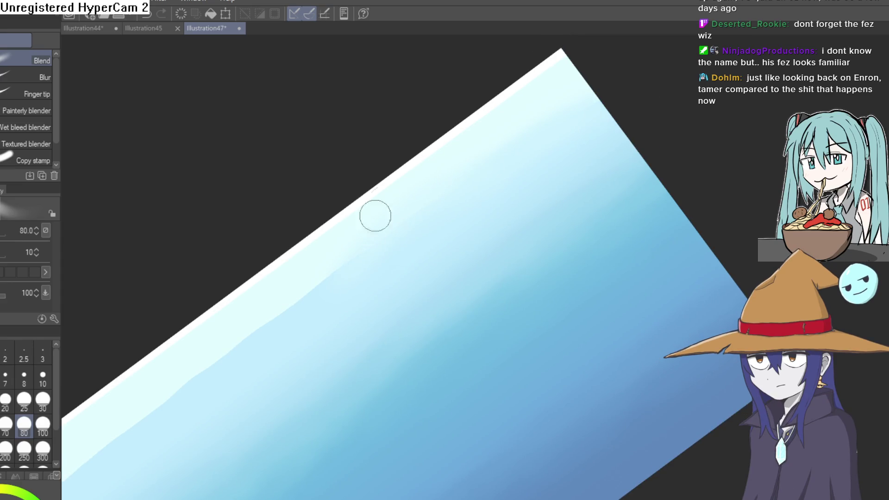
{"action": "key", "text": "ctrl+z"}
{"action": "key", "text": "ctrl+z"}
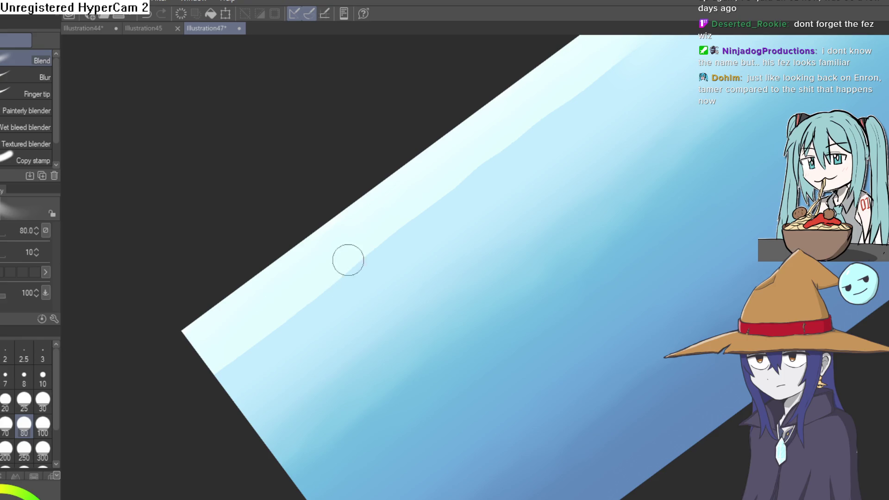
Step: Blend away the hard light edge along the top, then fit the whole gradient in view
{"action": "left_click_drag", "start_coordinate": [224, 361], "coordinate": [470, 181]}
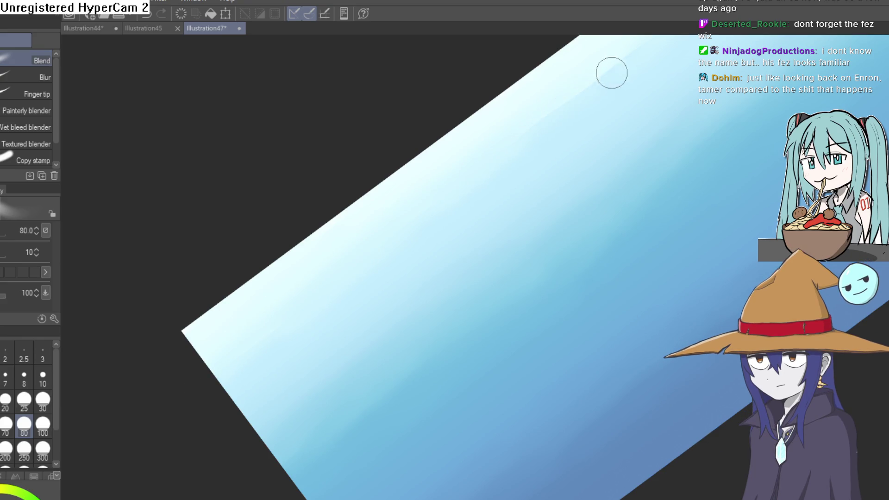
{"action": "left_click_drag", "start_coordinate": [602, 131], "coordinate": [399, 238]}
{"action": "scroll", "coordinate": [468, 188], "scroll_direction": "down", "scroll_amount": 5}
{"action": "mouse_move", "coordinate": [670, 125]}
{"action": "left_mouse_down"}
{"action": "mouse_move", "coordinate": [725, 257]}
{"action": "mouse_move", "coordinate": [509, 248]}
{"action": "left_mouse_up"}
{"action": "scroll", "coordinate": [510, 248], "scroll_direction": "up", "scroll_amount": 5}
{"action": "mouse_move", "coordinate": [615, 248]}
{"action": "left_mouse_down"}
{"action": "mouse_move", "coordinate": [649, 240]}
{"action": "mouse_move", "coordinate": [683, 279]}
{"action": "mouse_move", "coordinate": [685, 238]}
{"action": "mouse_move", "coordinate": [678, 245]}
{"action": "mouse_move", "coordinate": [667, 230]}
{"action": "left_mouse_up"}
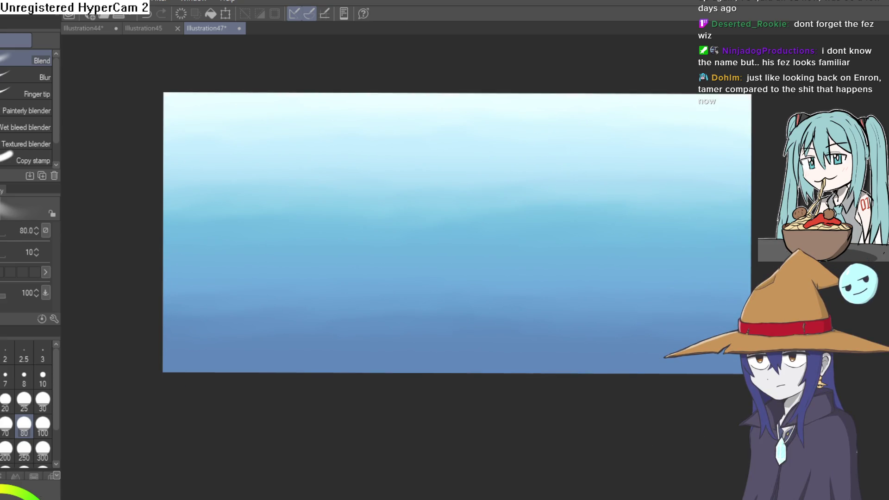
{"action": "key", "text": "p"}
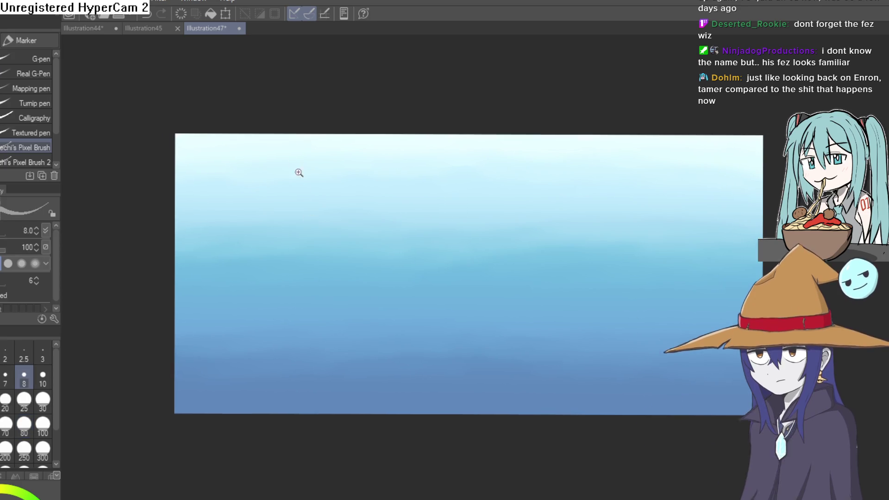
{"action": "scroll", "coordinate": [278, 158], "scroll_direction": "up", "scroll_amount": 3}
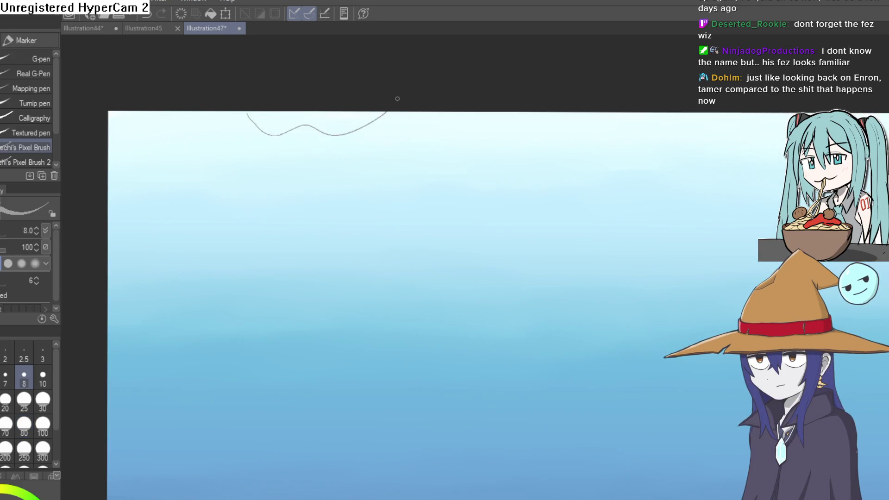
{"action": "key", "text": "g"}
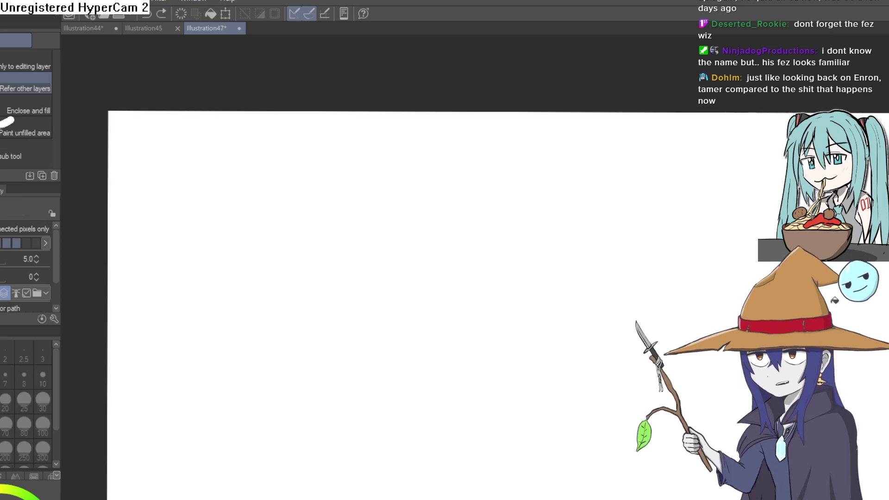
{"action": "left_click", "coordinate": [534, 238]}
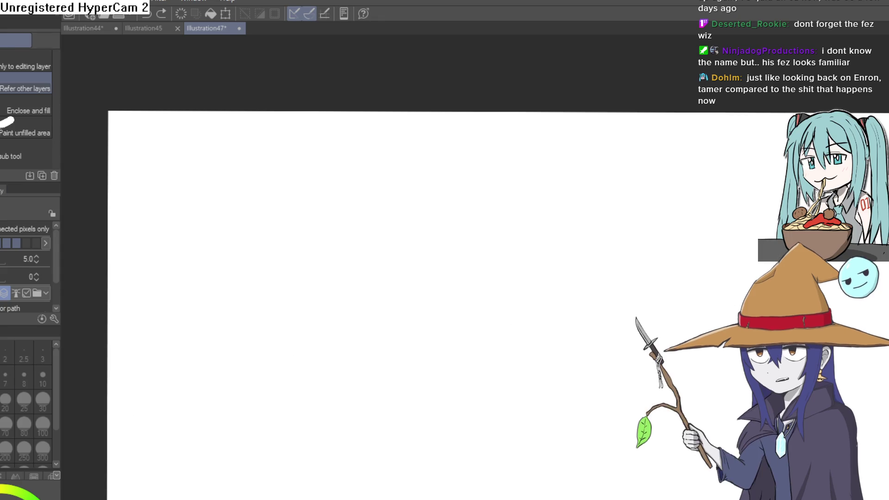
{"action": "key", "text": "p"}
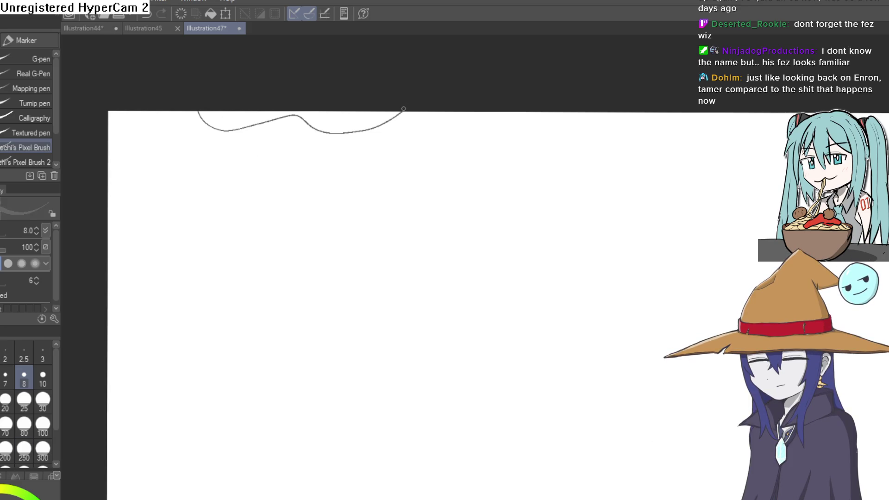
{"action": "key", "text": "g"}
{"action": "left_click", "coordinate": [277, 122]}
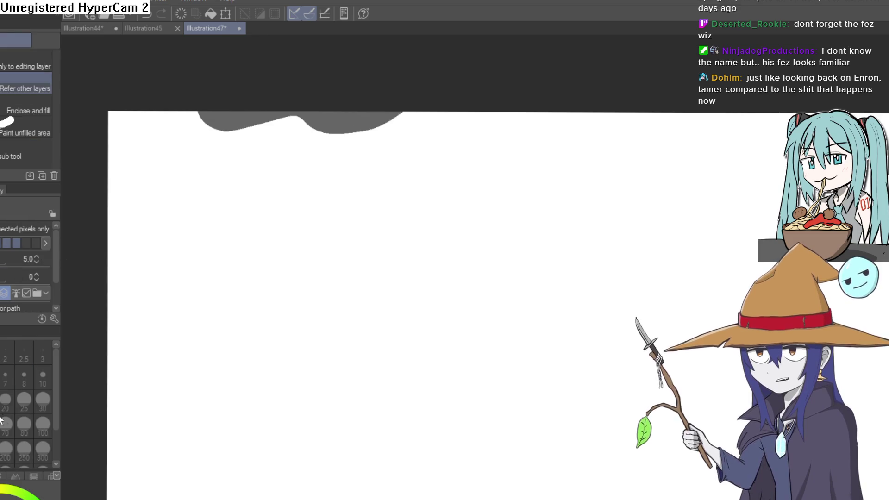
{"action": "key", "text": "ctrl+z"}
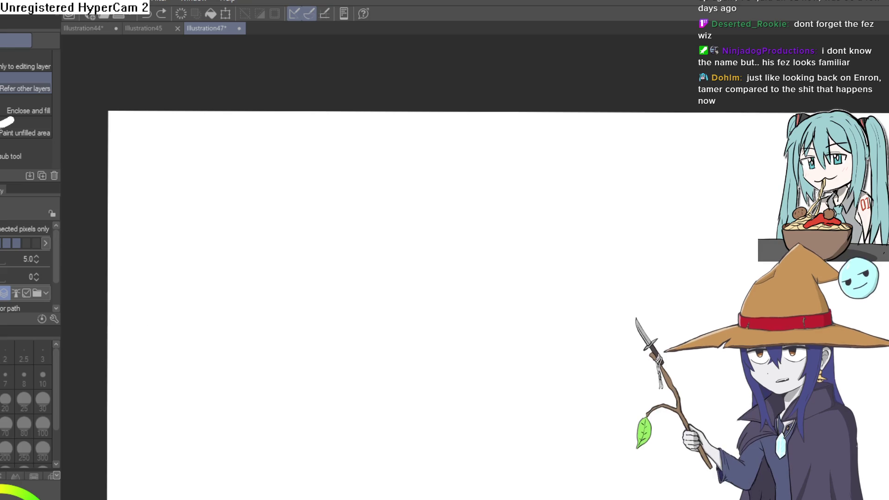
{"action": "left_click_drag", "start_coordinate": [402, 185], "coordinate": [403, 463]}
{"action": "left_click_drag", "start_coordinate": [834, 298], "coordinate": [653, 282]}
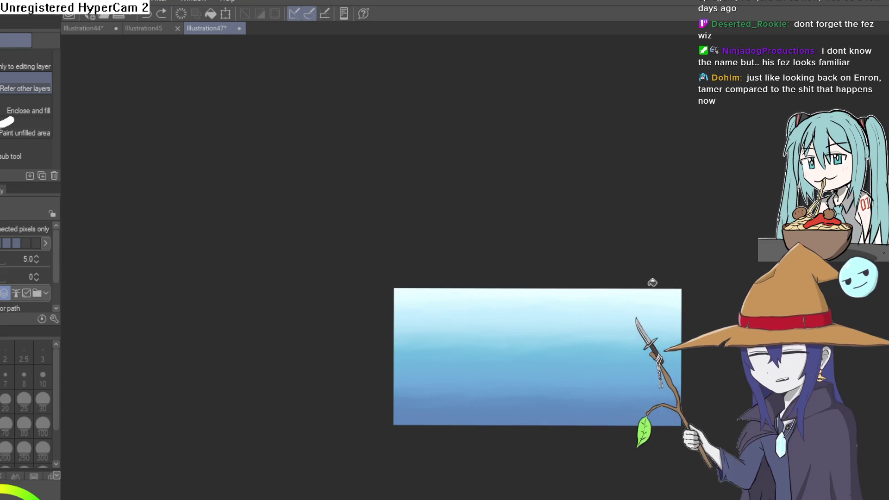
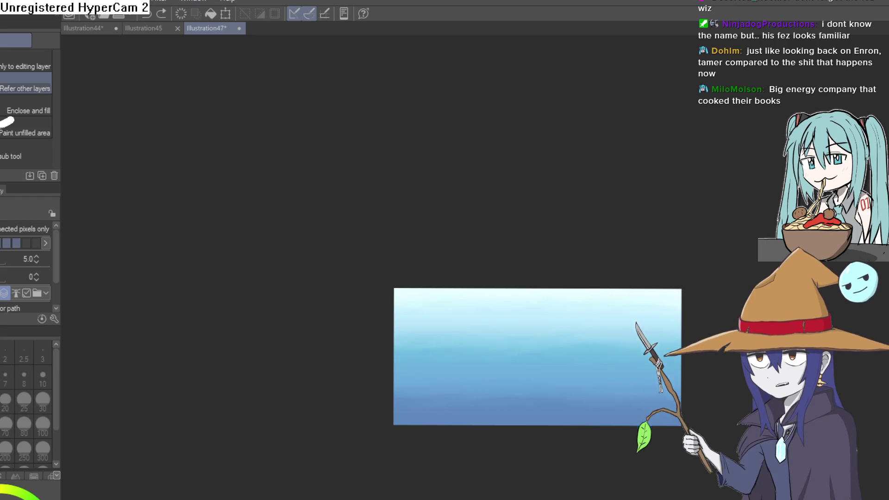
Step: Return to Construct 3 and run a preview of the level
{"action": "key", "text": "alt+Tab"}
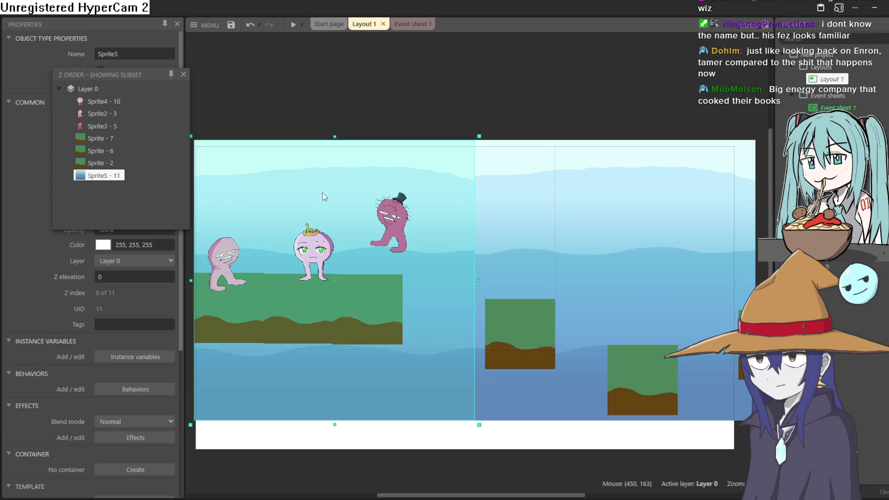
{"action": "double_click", "coordinate": [322, 193]}
{"action": "key", "text": "Escape"}
{"action": "key", "text": "F5"}
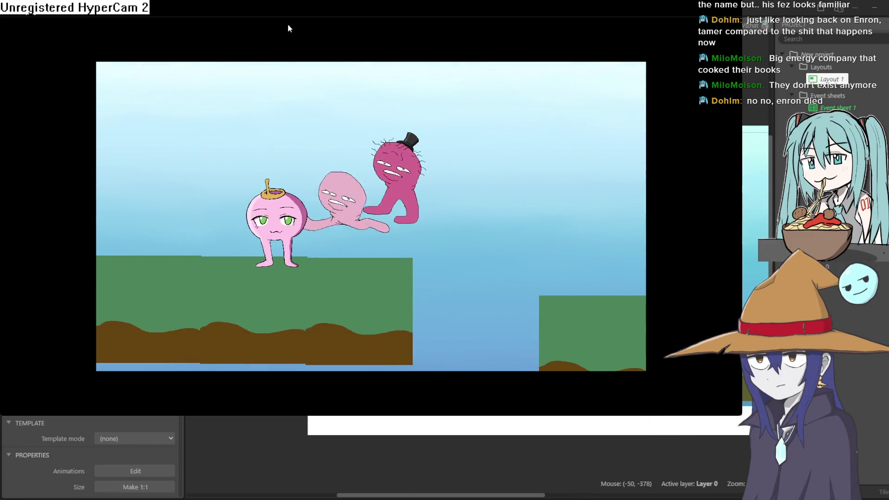
{"action": "left_click", "coordinate": [870, 16]}
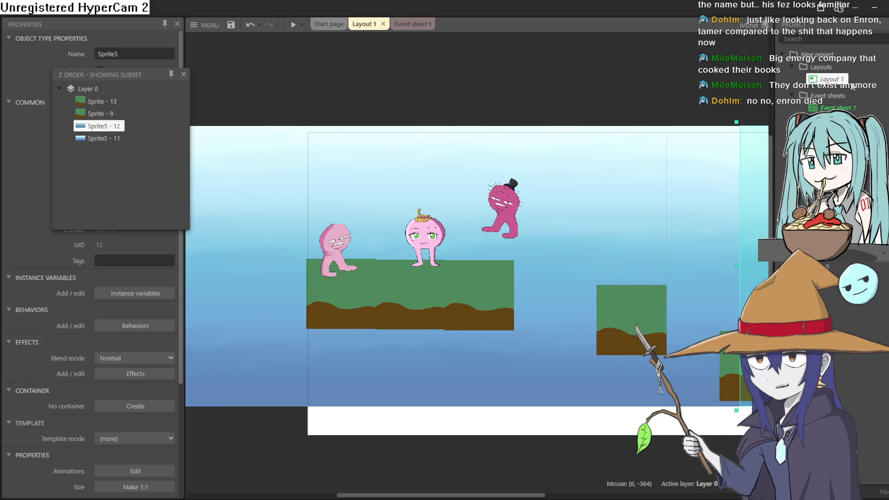
Step: Drag the crowned pink character above the level and nudge the left pink character up-right
{"action": "left_click", "coordinate": [470, 194]}
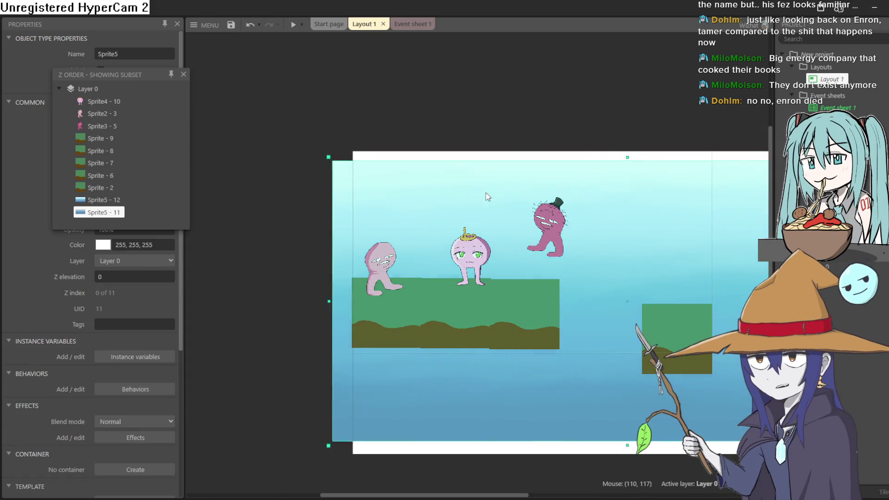
{"action": "mouse_move", "coordinate": [477, 258]}
{"action": "left_mouse_down"}
{"action": "mouse_move", "coordinate": [662, 265]}
{"action": "mouse_move", "coordinate": [493, 207]}
{"action": "mouse_move", "coordinate": [498, 116]}
{"action": "mouse_move", "coordinate": [488, 122]}
{"action": "left_mouse_up"}
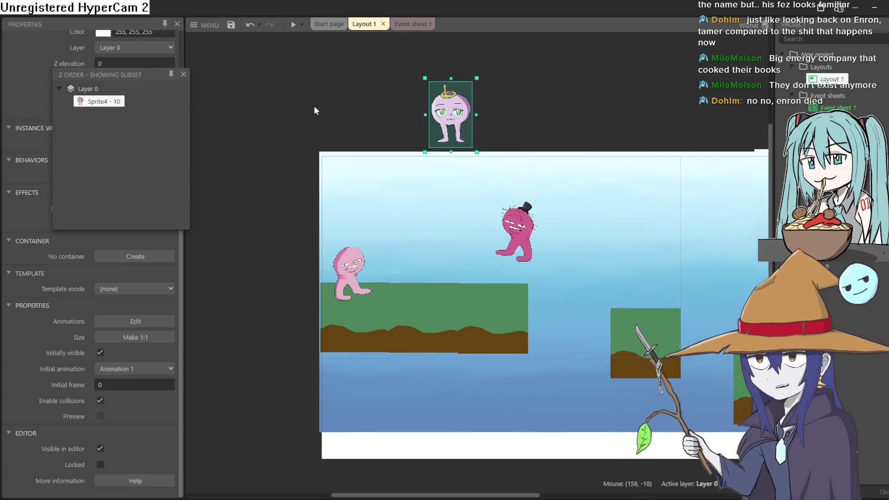
{"action": "left_click", "coordinate": [184, 74]}
{"action": "left_click_drag", "start_coordinate": [351, 270], "coordinate": [358, 263]}
{"action": "left_click", "coordinate": [512, 221]}
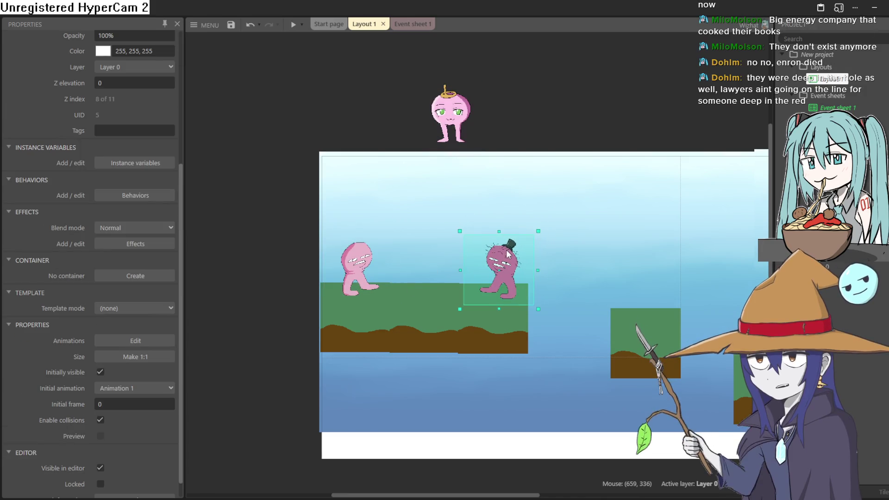
Step: Zoom in and out on the hat and pink characters, then minimise Construct 3
{"action": "scroll", "coordinate": [514, 223], "scroll_direction": "up", "scroll_amount": 5}
{"action": "scroll", "coordinate": [520, 267], "scroll_direction": "up", "scroll_amount": 6}
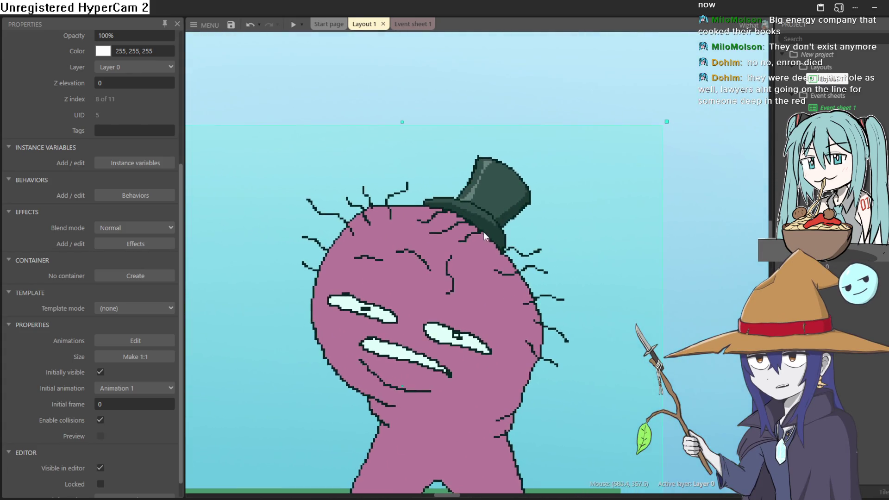
{"action": "scroll", "coordinate": [482, 214], "scroll_direction": "down", "scroll_amount": 6}
{"action": "scroll", "coordinate": [482, 212], "scroll_direction": "up", "scroll_amount": 5}
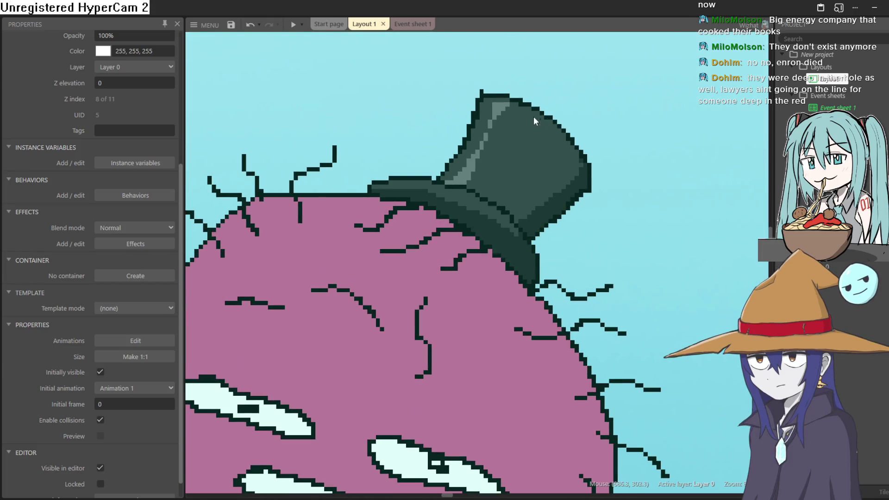
{"action": "scroll", "coordinate": [504, 139], "scroll_direction": "down", "scroll_amount": 6}
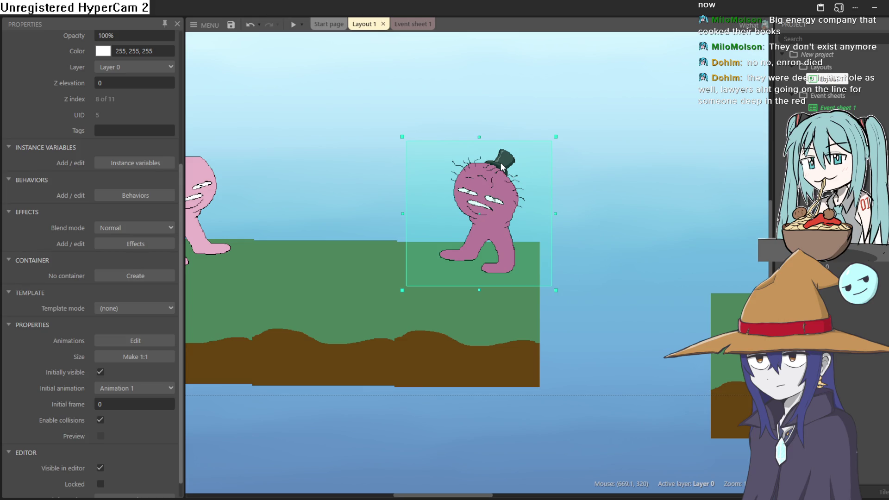
{"action": "scroll", "coordinate": [488, 120], "scroll_direction": "left", "scroll_amount": 3}
{"action": "scroll", "coordinate": [542, 209], "scroll_direction": "up", "scroll_amount": 2}
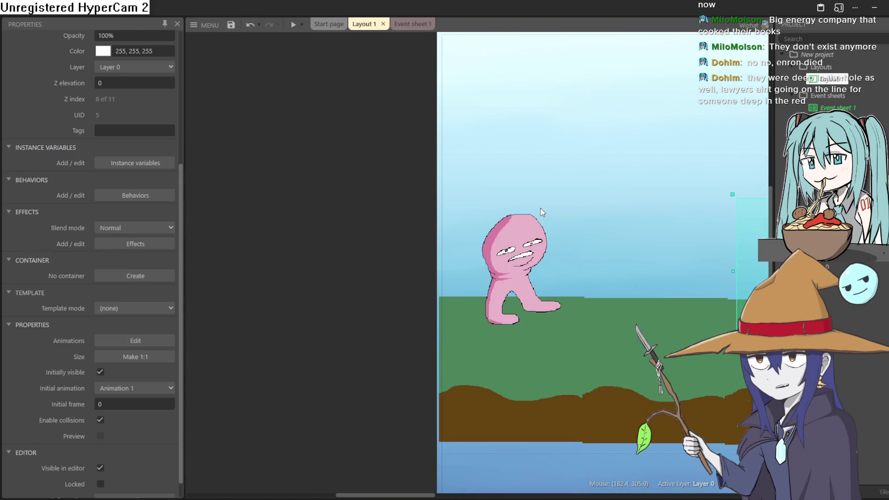
{"action": "scroll", "coordinate": [542, 209], "scroll_direction": "up", "scroll_amount": 3}
{"action": "scroll", "coordinate": [490, 212], "scroll_direction": "down", "scroll_amount": 5}
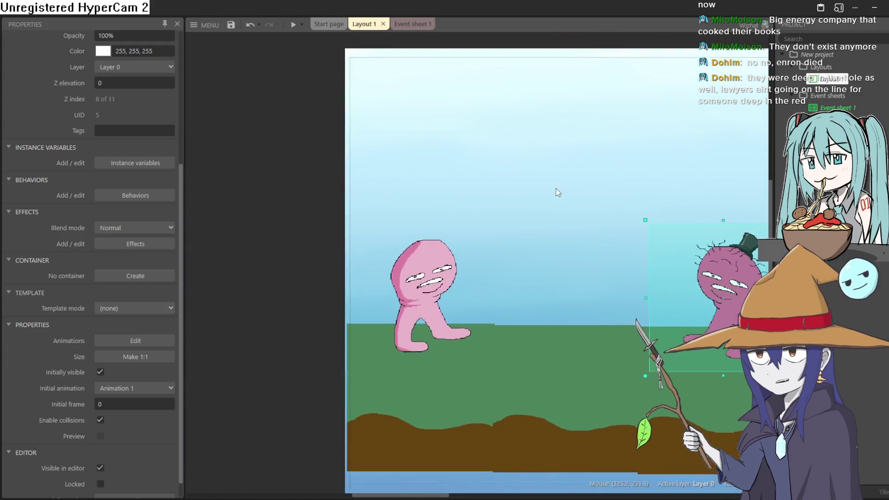
{"action": "scroll", "coordinate": [558, 192], "scroll_direction": "up", "scroll_amount": 5}
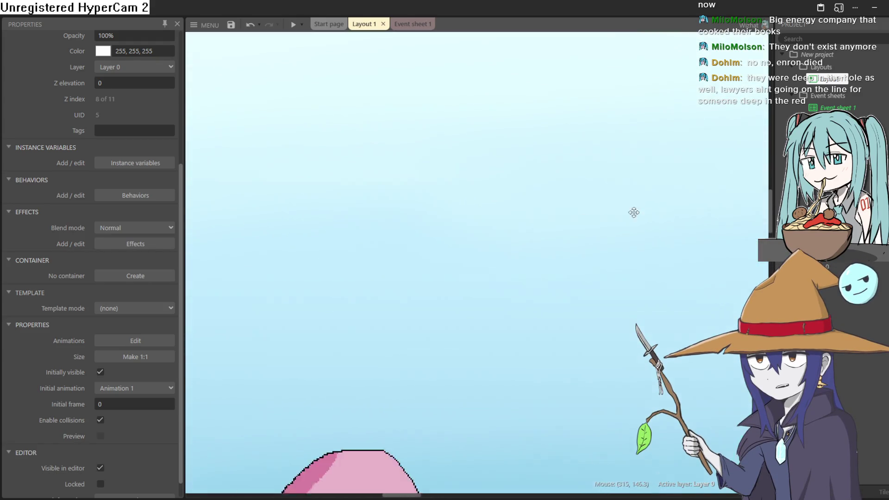
{"action": "scroll", "coordinate": [563, 343], "scroll_direction": "down", "scroll_amount": 4}
{"action": "scroll", "coordinate": [532, 134], "scroll_direction": "up", "scroll_amount": 4}
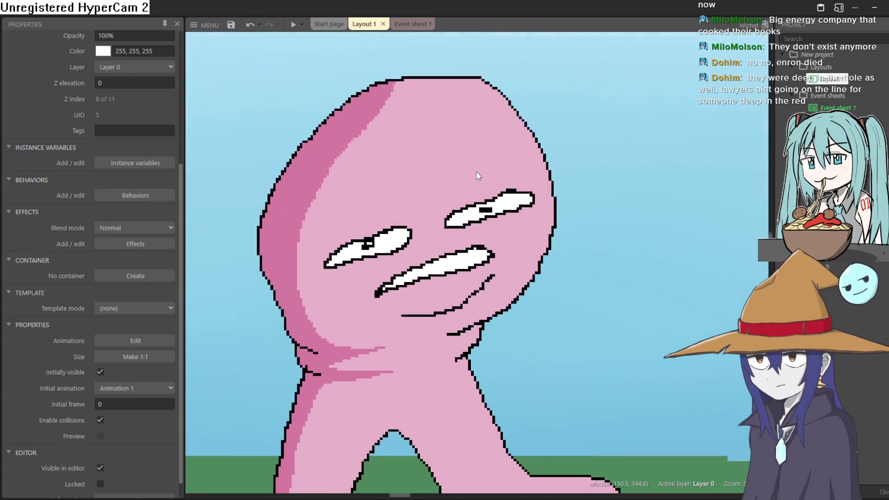
{"action": "scroll", "coordinate": [489, 173], "scroll_direction": "down", "scroll_amount": 4}
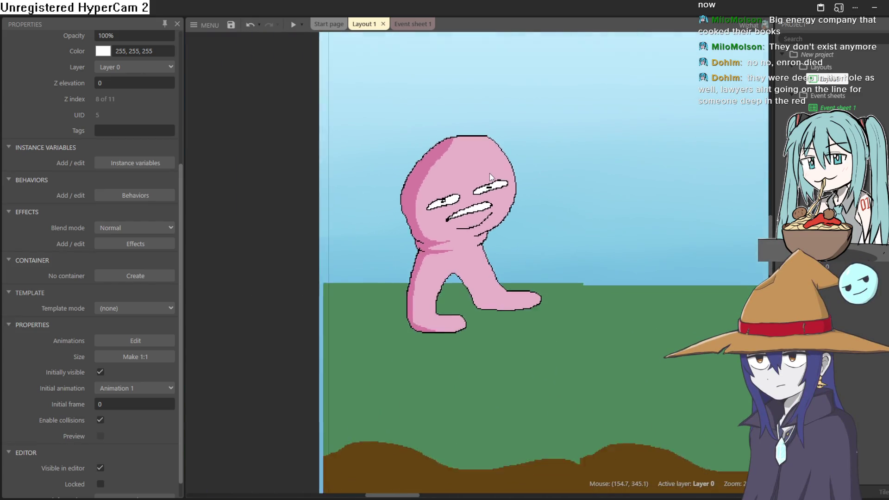
{"action": "scroll", "coordinate": [490, 173], "scroll_direction": "down", "scroll_amount": 2}
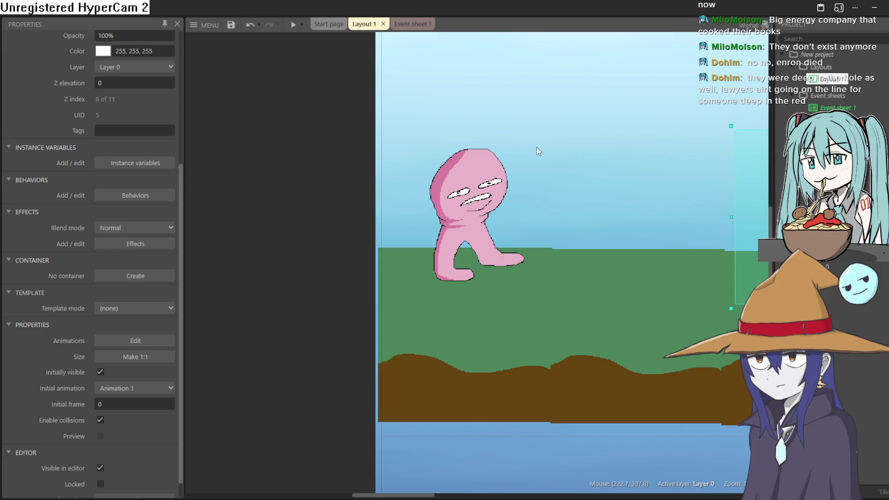
{"action": "left_click", "coordinate": [877, 6]}
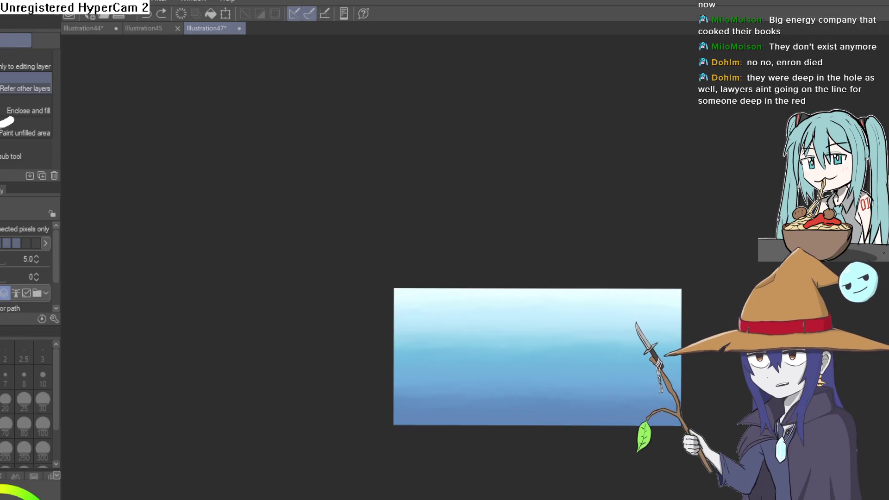
Step: In Aseprite, cancel the new 1000×1000 sprite and go back to Construct 3
{"action": "key", "text": "alt+Tab"}
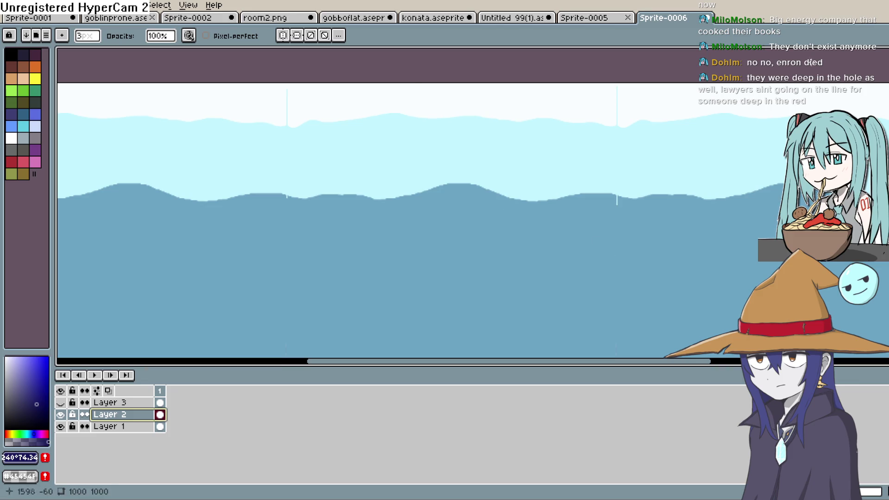
{"action": "left_click", "coordinate": [10, 5]}
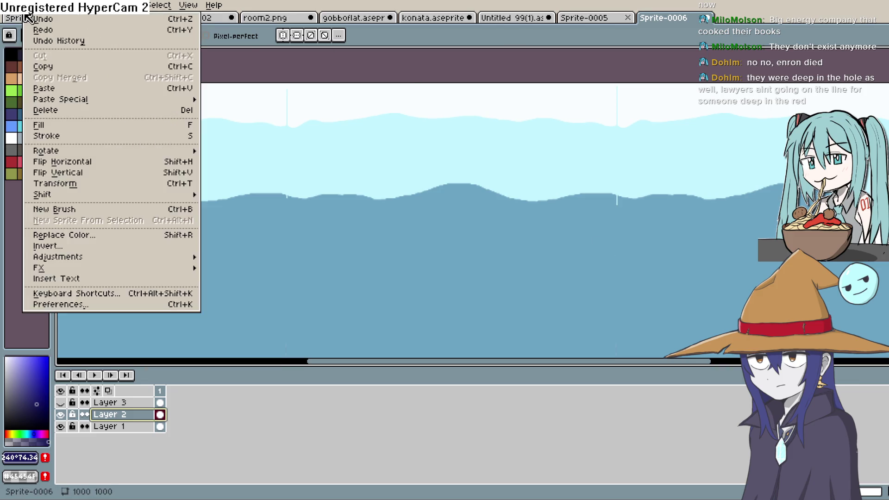
{"action": "left_click", "coordinate": [16, 19]}
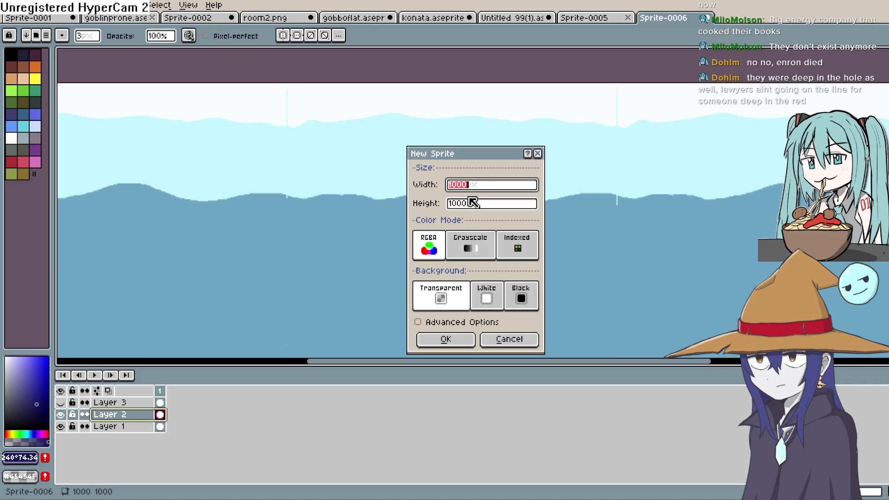
{"action": "left_click", "coordinate": [539, 154]}
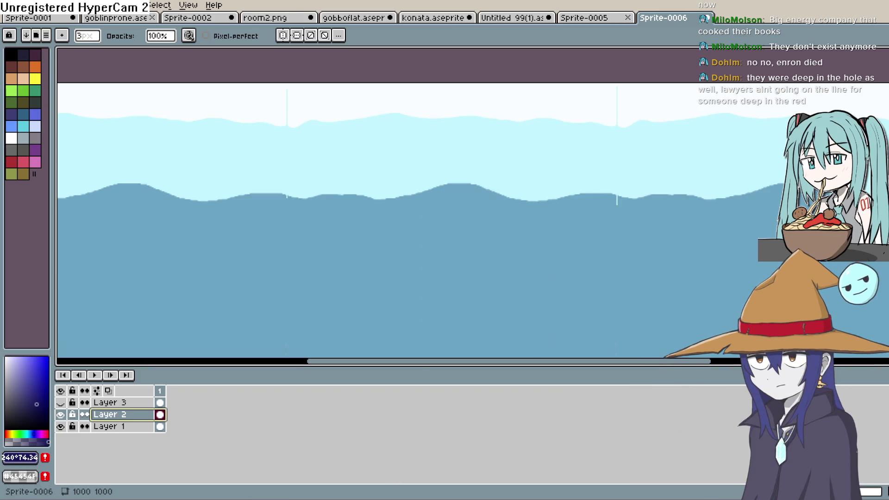
{"action": "key", "text": "alt+Tab"}
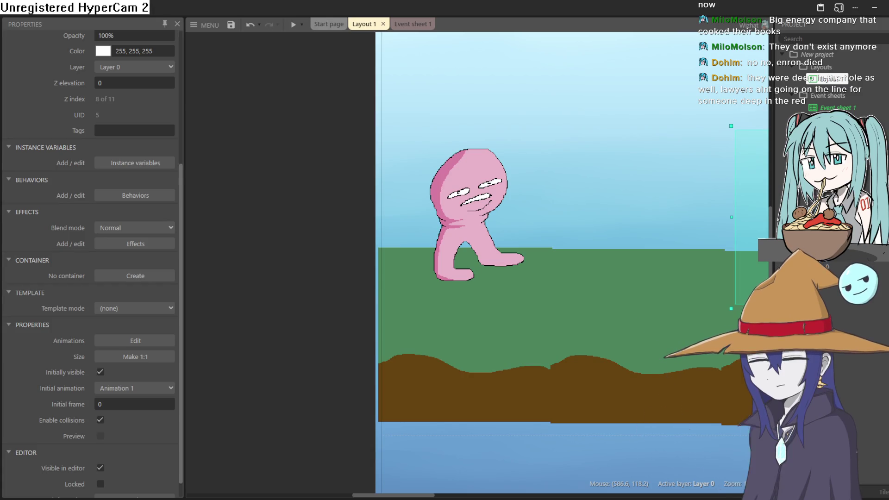
Step: Inspect the pink character's Platform and ScrollTo behaviours and open its animation frames
{"action": "left_click", "coordinate": [454, 187]}
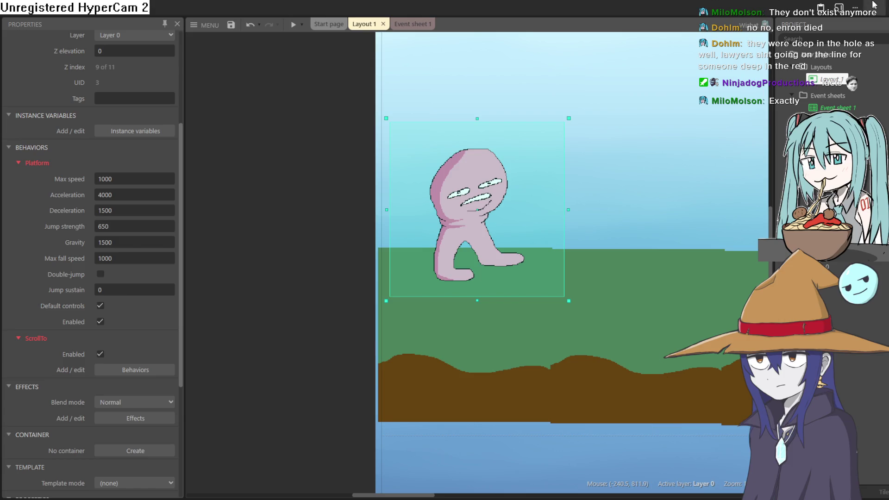
{"action": "double_click", "coordinate": [482, 194]}
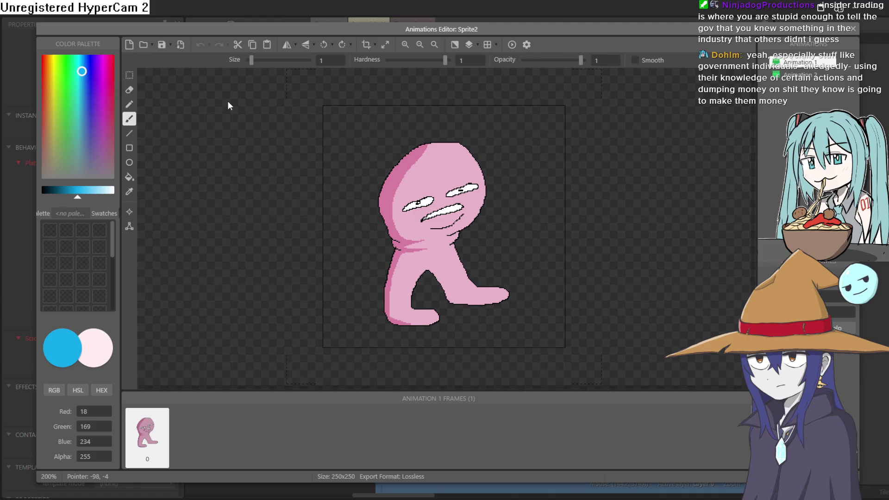
Step: Close the Animations Editor and switch over to Aseprite
{"action": "left_click", "coordinate": [852, 28]}
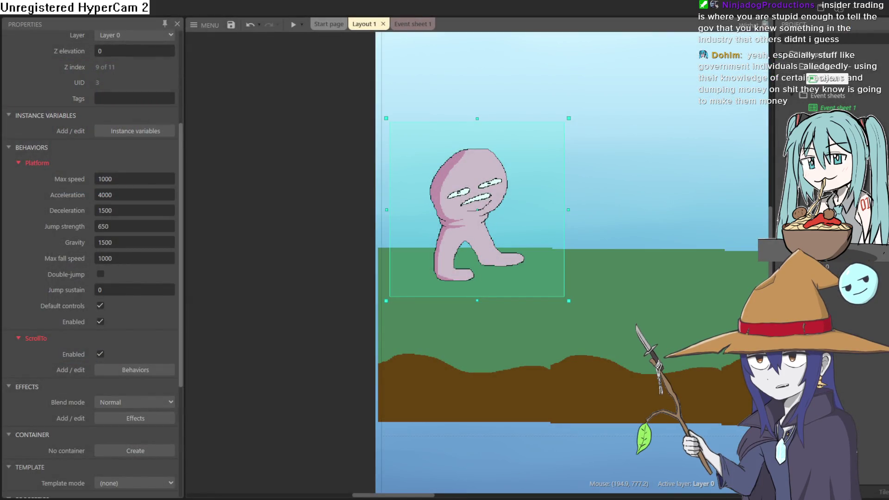
{"action": "key", "text": "alt+Tab"}
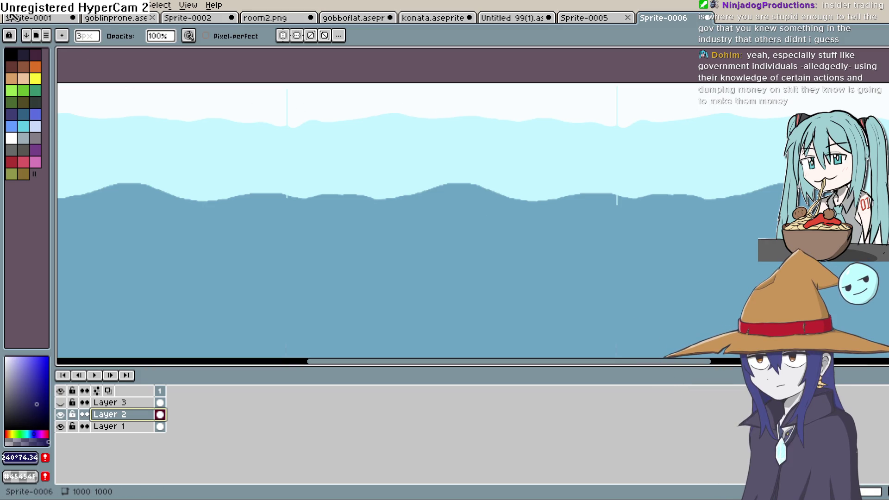
Step: Open daven2.png, the 250×250 pink character image, from the File menu
{"action": "left_click", "coordinate": [11, 5]}
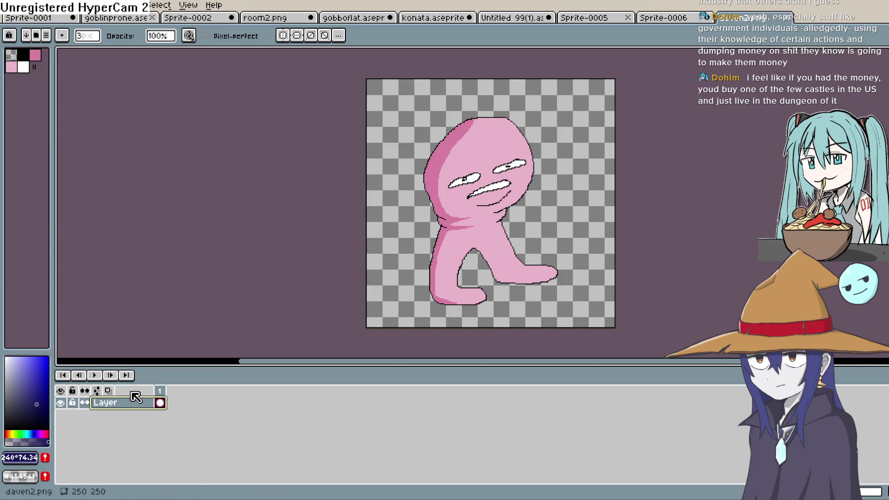
Step: Add a new empty layer above the character layer and select its frame-1 cel
{"action": "key", "text": "shift+n"}
{"action": "left_click", "coordinate": [160, 403]}
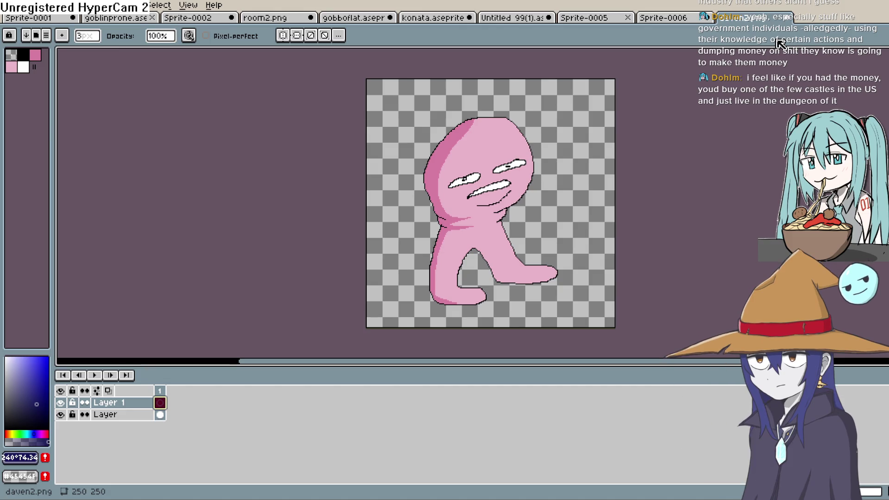
{"action": "scroll", "coordinate": [554, 143], "scroll_direction": "up", "scroll_amount": 2}
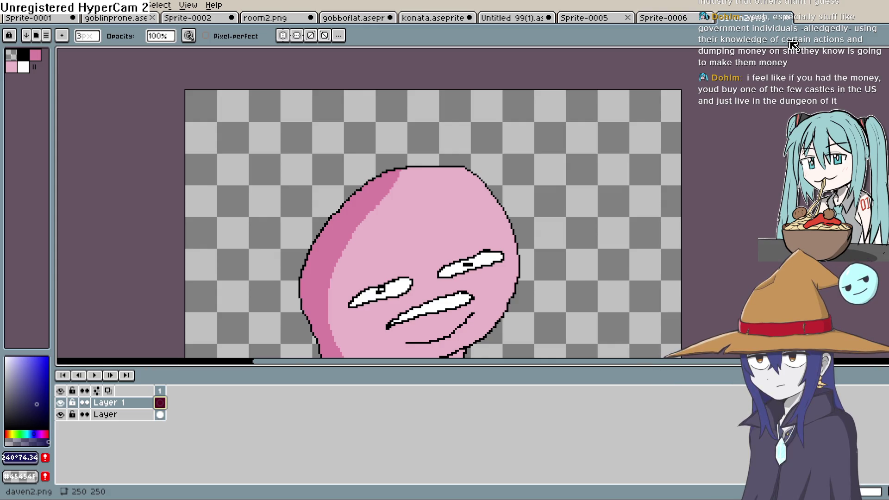
Step: Draw the hat outline on the character's head with a 1px pencil, erasing stray strokes
{"action": "key", "text": "b"}
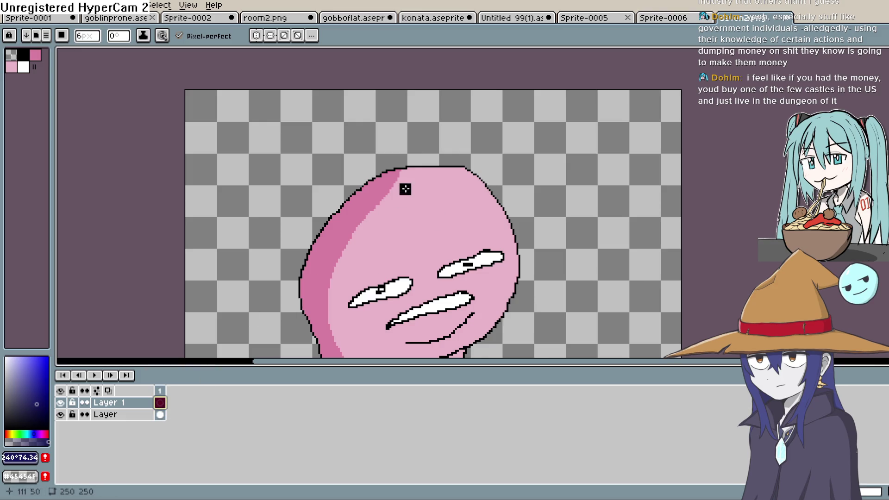
{"action": "scroll", "coordinate": [417, 148], "scroll_direction": "up", "scroll_amount": 1}
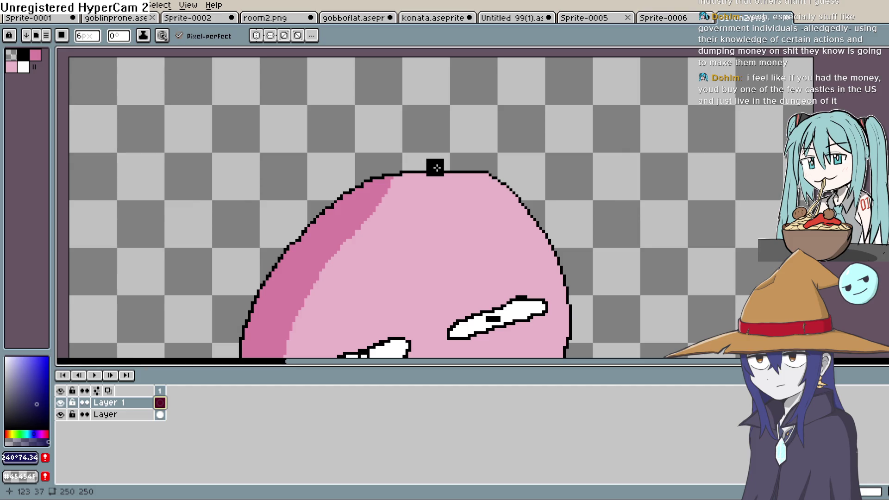
{"action": "key", "text": "minus"}
{"action": "key", "text": "minus"}
{"action": "mouse_move", "coordinate": [463, 160]}
{"action": "left_mouse_down"}
{"action": "mouse_move", "coordinate": [435, 213]}
{"action": "mouse_move", "coordinate": [363, 215]}
{"action": "mouse_move", "coordinate": [350, 131]}
{"action": "left_mouse_up"}
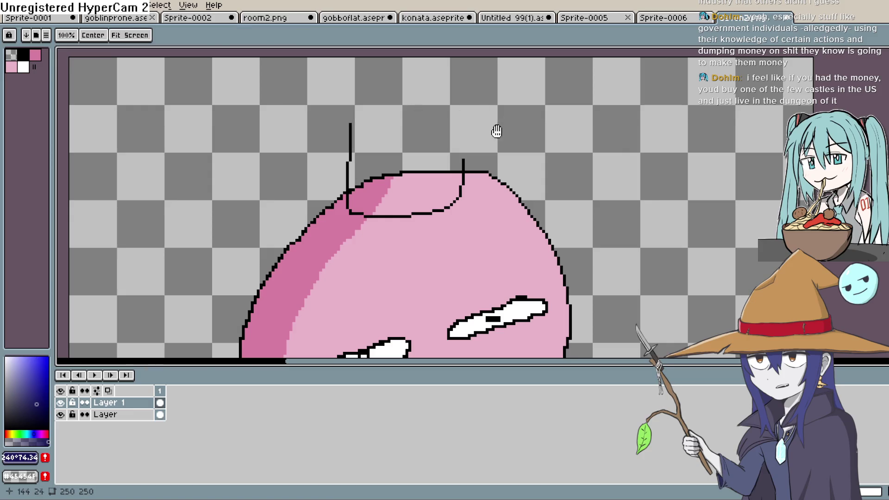
{"action": "left_click_drag", "start_coordinate": [496, 123], "coordinate": [494, 159]}
{"action": "key", "text": "ctrl+z"}
{"action": "left_click_drag", "start_coordinate": [345, 246], "coordinate": [348, 237]}
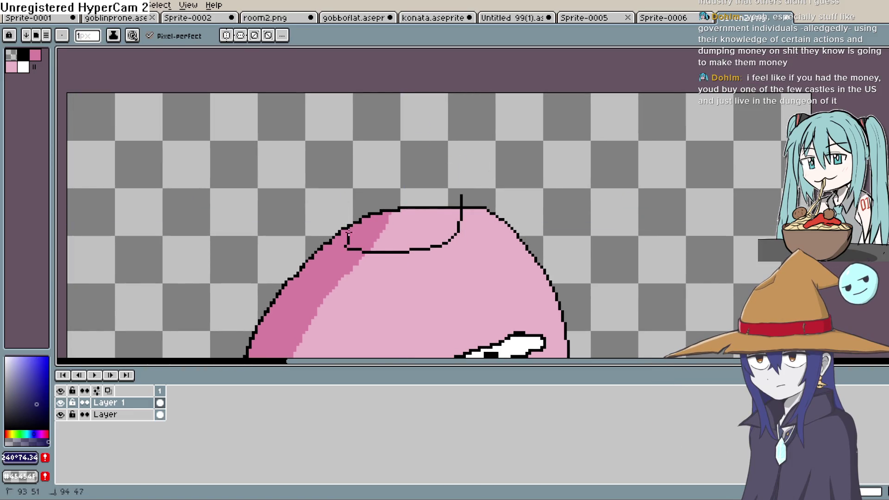
{"action": "key", "text": "ctrl+z"}
{"action": "mouse_move", "coordinate": [461, 202]}
{"action": "left_mouse_down"}
{"action": "mouse_move", "coordinate": [455, 152]}
{"action": "mouse_move", "coordinate": [352, 160]}
{"action": "mouse_move", "coordinate": [346, 196]}
{"action": "left_mouse_up"}
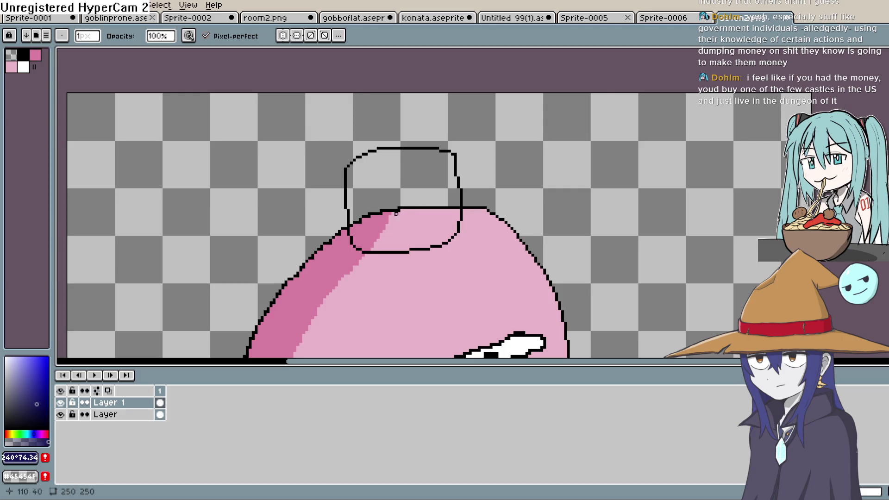
Step: Draw the curly wire arcing up from the top of the hat
{"action": "key", "text": "b"}
{"action": "mouse_move", "coordinate": [401, 147]}
{"action": "left_mouse_down"}
{"action": "mouse_move", "coordinate": [397, 132]}
{"action": "mouse_move", "coordinate": [287, 166]}
{"action": "left_mouse_up"}
{"action": "mouse_move", "coordinate": [453, 186]}
{"action": "left_mouse_down"}
{"action": "mouse_move", "coordinate": [453, 115]}
{"action": "mouse_move", "coordinate": [455, 124]}
{"action": "left_mouse_up"}
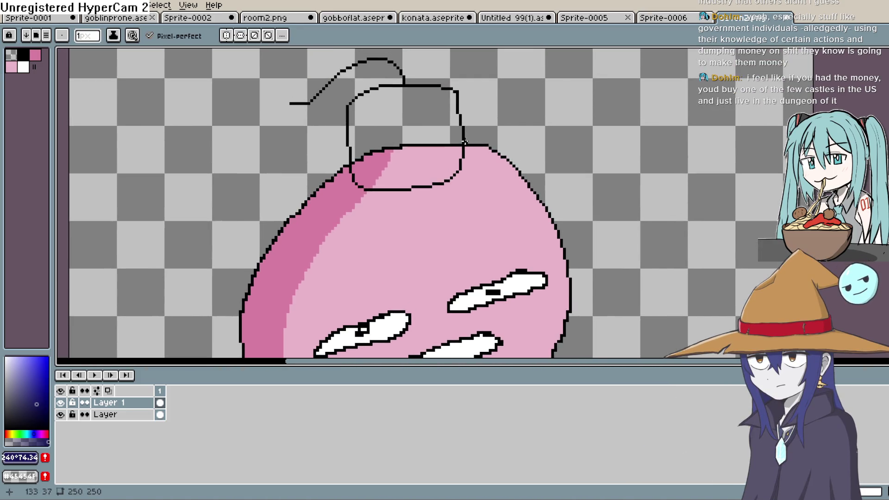
{"action": "left_click", "coordinate": [72, 414]}
{"action": "left_click", "coordinate": [72, 415]}
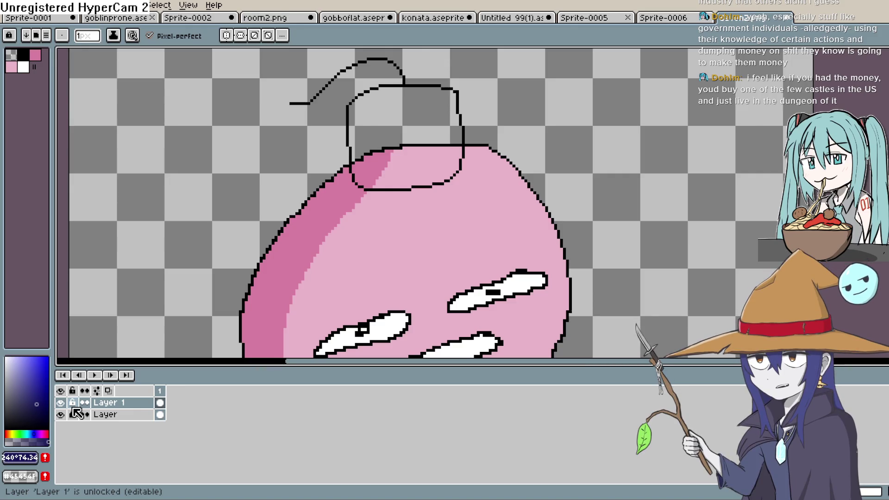
Step: Try filling the hat outline with near-black using the Paint Bucket, then undo it
{"action": "mouse_move", "coordinate": [502, 241]}
{"action": "left_mouse_down"}
{"action": "mouse_move", "coordinate": [456, 198]}
{"action": "mouse_move", "coordinate": [440, 198]}
{"action": "left_mouse_up"}
{"action": "left_click_drag", "start_coordinate": [25, 387], "coordinate": [5, 410]}
{"action": "key", "text": "g"}
{"action": "left_click", "coordinate": [358, 162]}
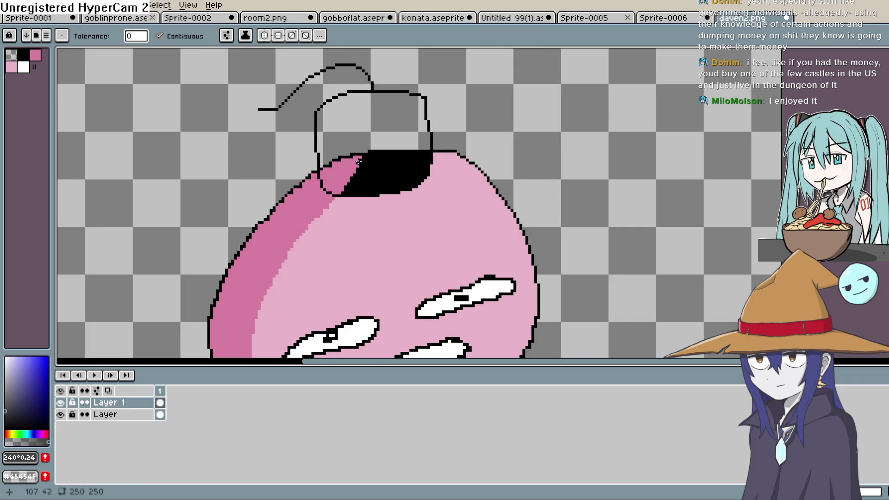
{"action": "left_click", "coordinate": [358, 163]}
{"action": "left_click", "coordinate": [368, 128]}
{"action": "key", "text": "ctrl+z"}
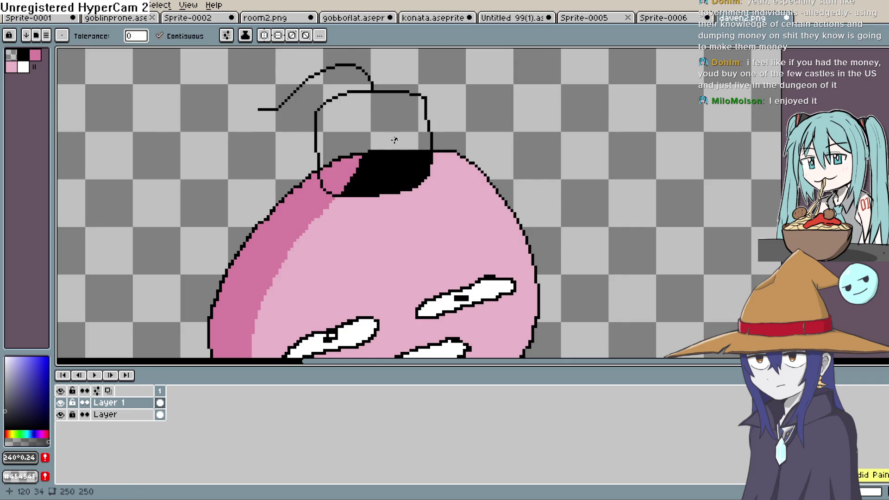
{"action": "key", "text": "ctrl+z"}
Step: Mix a dark maroon colour and test-fill the hat, undoing the pinkish result
{"action": "left_click", "coordinate": [9, 367]}
{"action": "left_click_drag", "start_coordinate": [5, 373], "coordinate": [4, 391]}
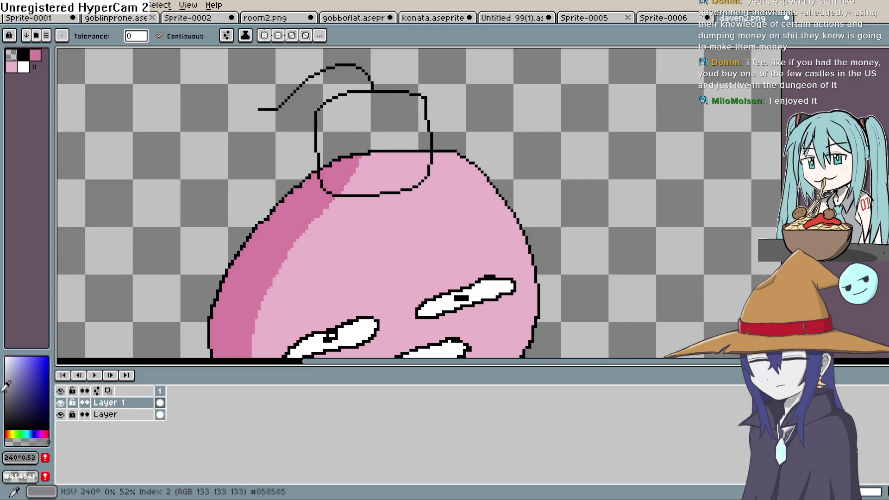
{"action": "left_click", "coordinate": [42, 434]}
{"action": "left_click", "coordinate": [28, 392]}
{"action": "left_click", "coordinate": [46, 434]}
{"action": "left_click", "coordinate": [32, 397]}
{"action": "left_click", "coordinate": [25, 390]}
{"action": "left_click", "coordinate": [397, 163]}
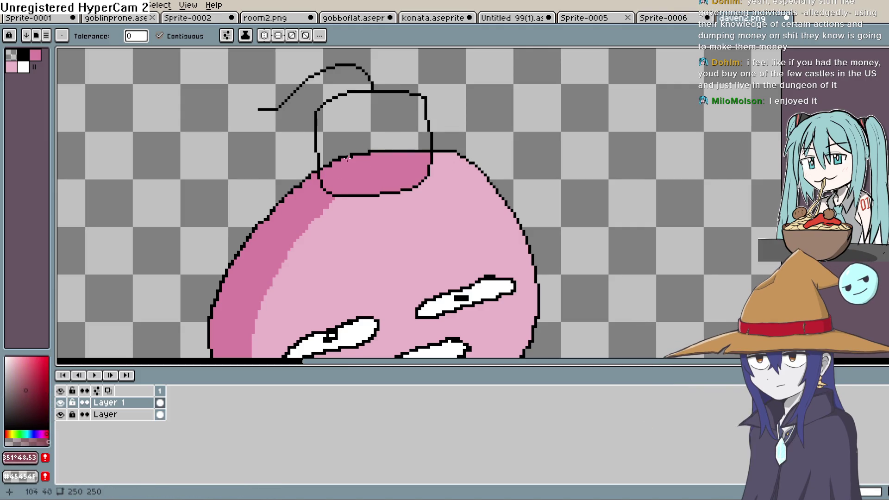
{"action": "key", "text": "ctrl+z"}
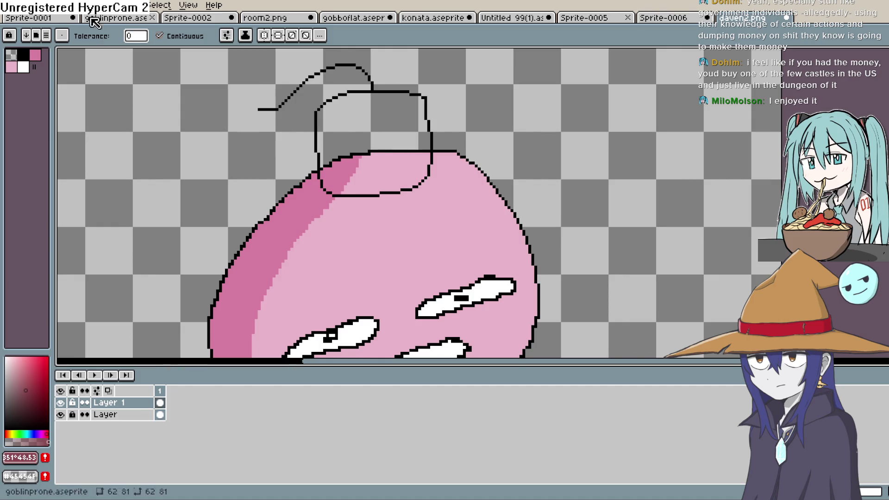
Step: Fill the hat's lower area, left sliver and remaining parts with dark maroon
{"action": "left_click", "coordinate": [58, 5]}
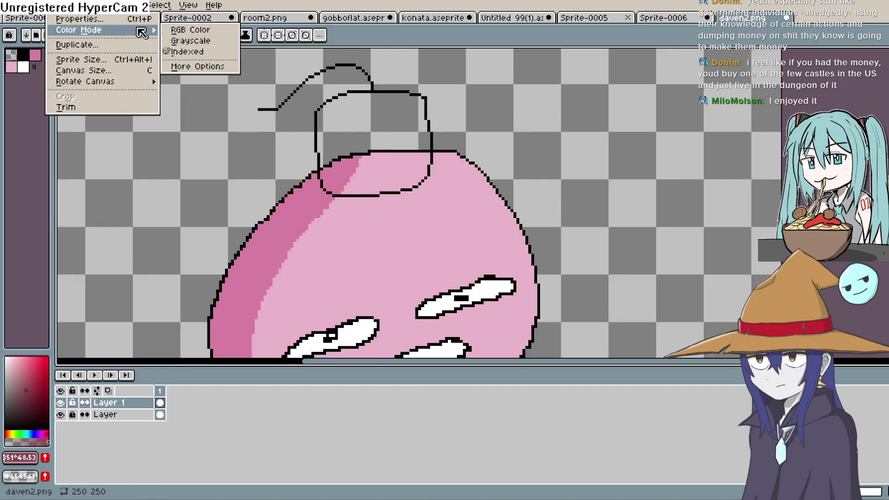
{"action": "left_click", "coordinate": [393, 174]}
{"action": "left_click", "coordinate": [343, 176]}
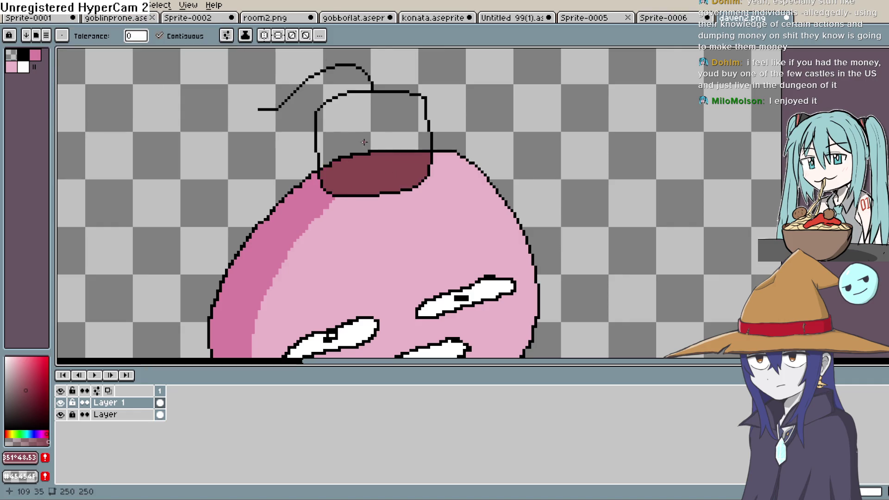
{"action": "left_click", "coordinate": [367, 145]}
{"action": "key", "text": "b"}
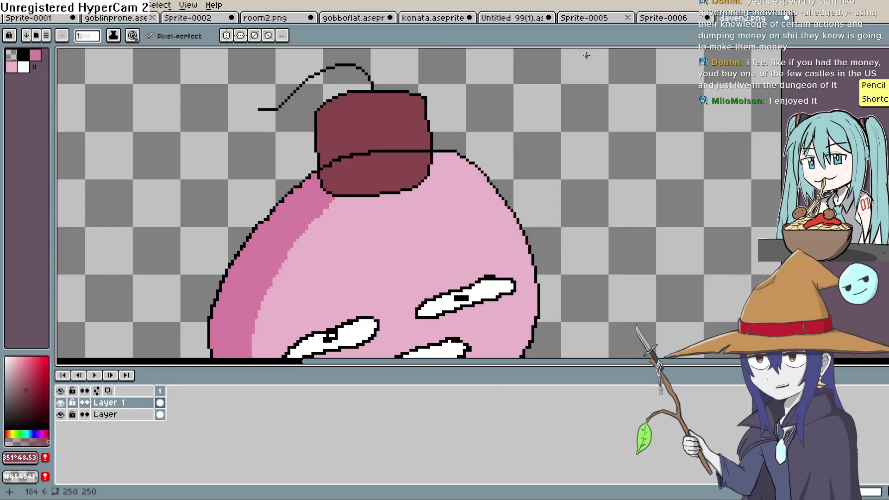
Step: Cover the stray line in the hat with maroon, then draw a darker line down its left side
{"action": "scroll", "coordinate": [522, 120], "scroll_direction": "up", "scroll_amount": 2}
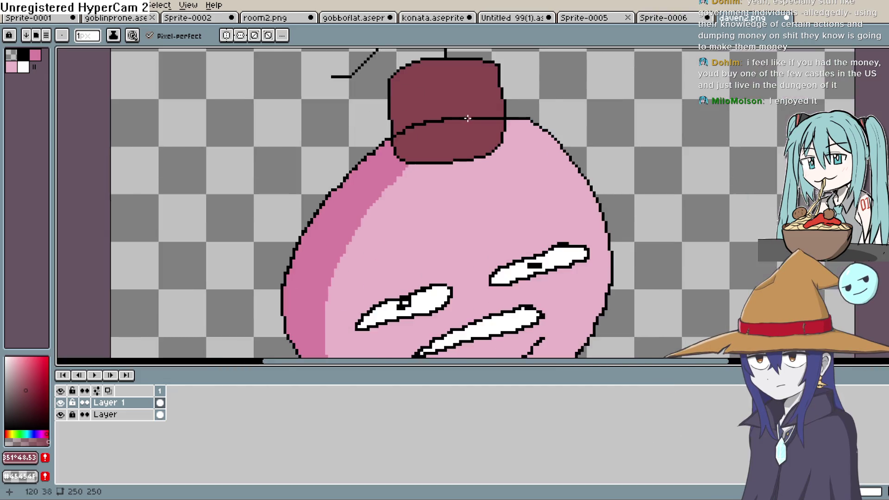
{"action": "mouse_move", "coordinate": [502, 124]}
{"action": "left_mouse_down"}
{"action": "mouse_move", "coordinate": [430, 121]}
{"action": "mouse_move", "coordinate": [373, 134]}
{"action": "mouse_move", "coordinate": [382, 129]}
{"action": "mouse_move", "coordinate": [362, 127]}
{"action": "left_mouse_up"}
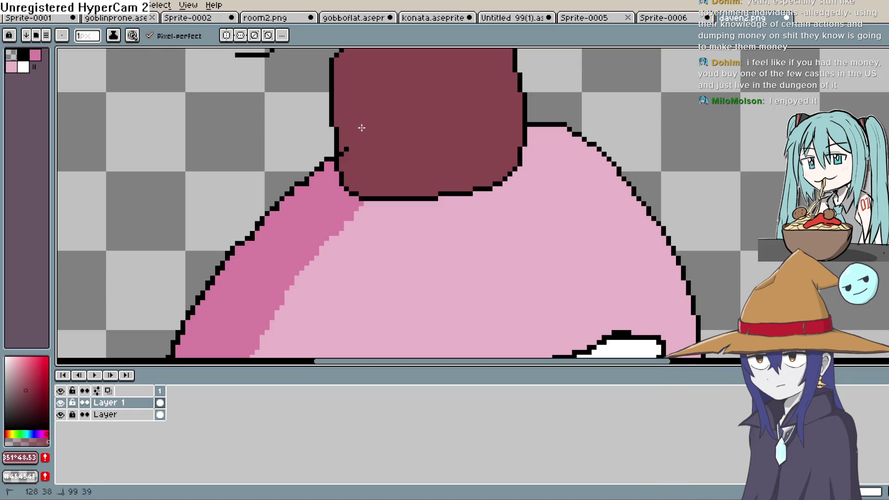
{"action": "scroll", "coordinate": [432, 193], "scroll_direction": "down", "scroll_amount": 5}
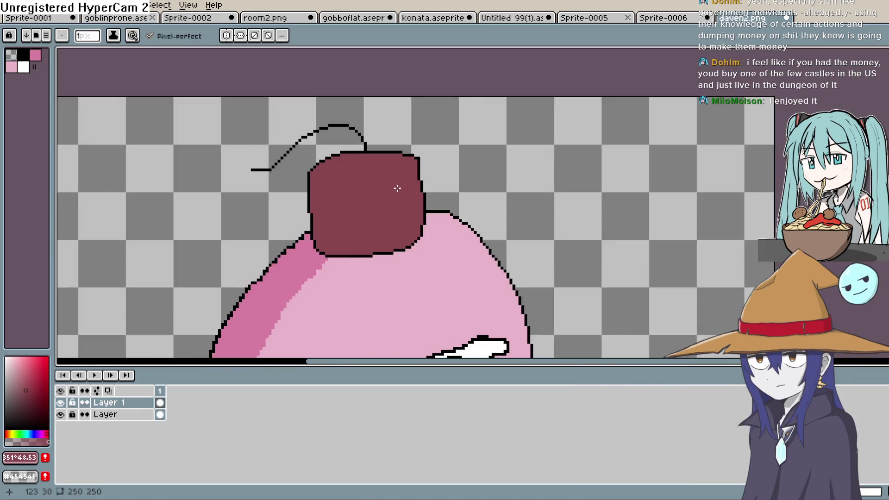
{"action": "mouse_move", "coordinate": [484, 107]}
{"action": "left_mouse_down"}
{"action": "mouse_move", "coordinate": [484, 80]}
{"action": "mouse_move", "coordinate": [483, 93]}
{"action": "left_mouse_up"}
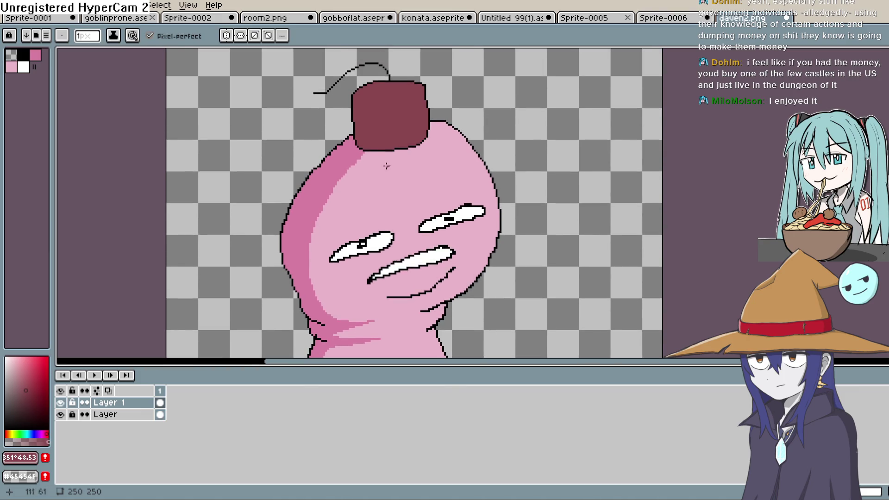
{"action": "left_click", "coordinate": [47, 433]}
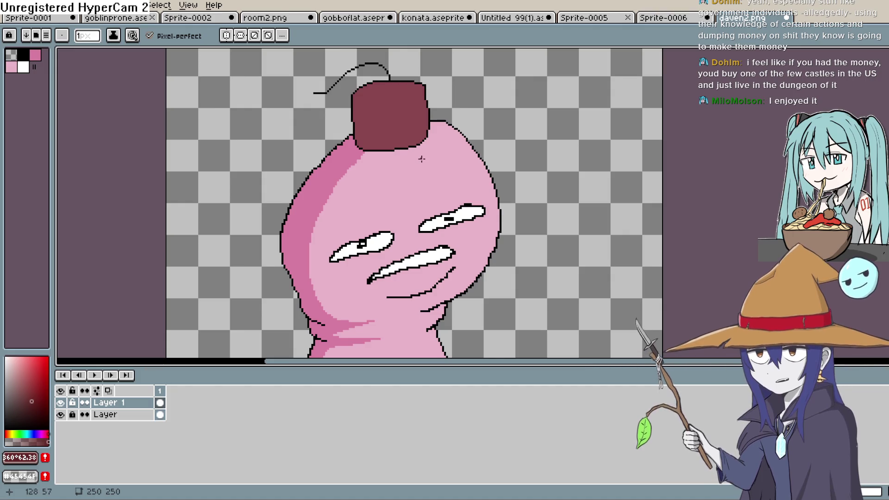
{"action": "key", "text": "space"}
{"action": "left_click_drag", "start_coordinate": [416, 184], "coordinate": [426, 168]}
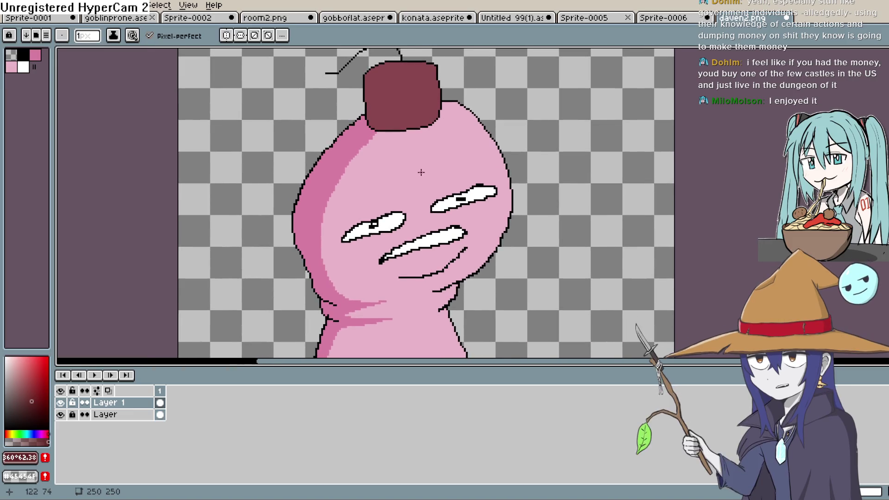
{"action": "key", "text": "space"}
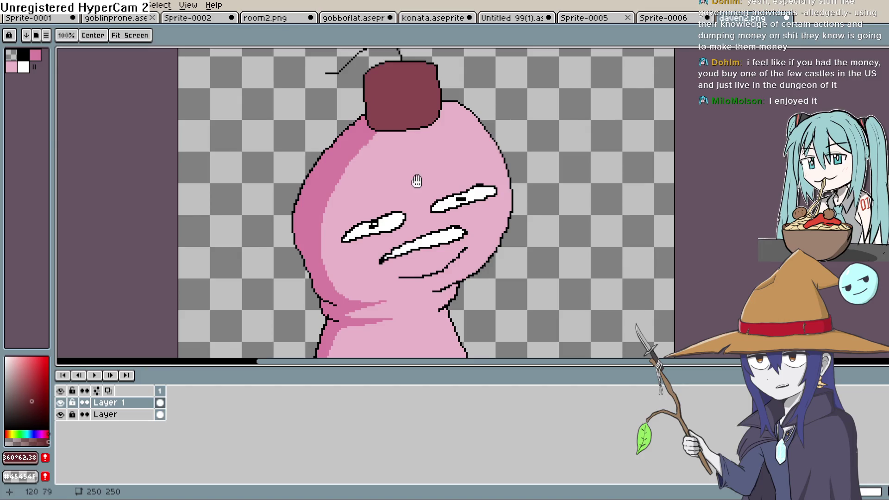
{"action": "scroll", "coordinate": [415, 186], "scroll_direction": "up", "scroll_amount": 1}
{"action": "left_click_drag", "start_coordinate": [400, 156], "coordinate": [373, 293]}
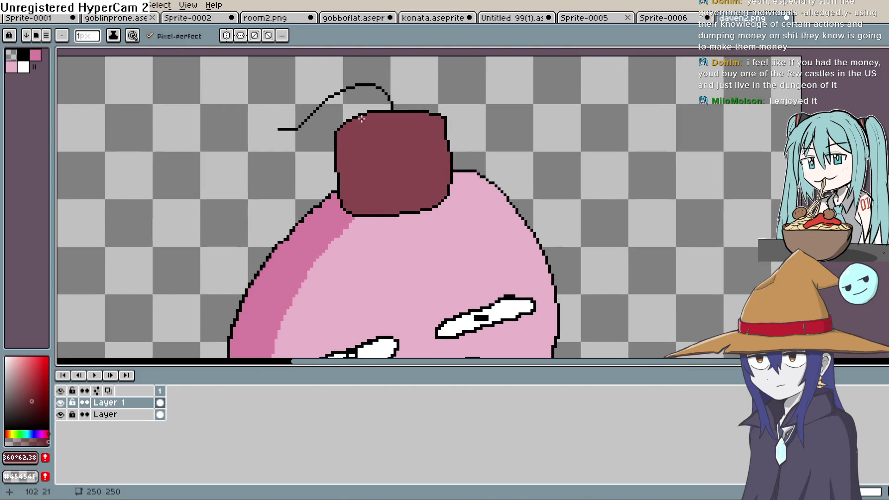
{"action": "mouse_move", "coordinate": [359, 126]}
{"action": "left_mouse_down"}
{"action": "mouse_move", "coordinate": [357, 179]}
{"action": "mouse_move", "coordinate": [368, 207]}
{"action": "left_mouse_up"}
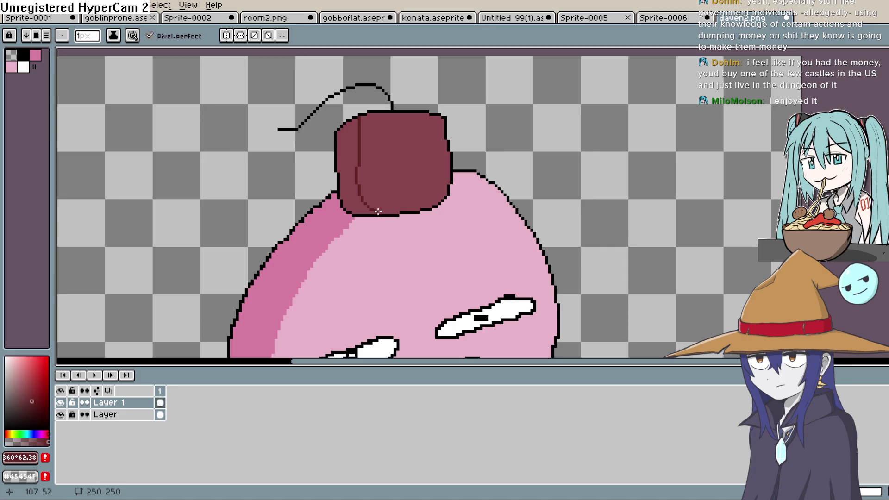
Step: Bucket-fill the hat's left strip with a darker maroon
{"action": "key", "text": "g"}
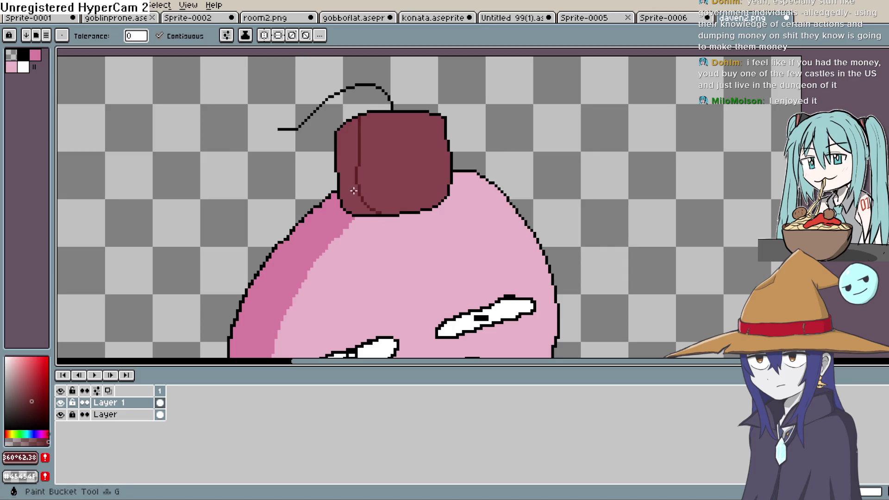
{"action": "left_click", "coordinate": [355, 192]}
{"action": "left_click_drag", "start_coordinate": [423, 179], "coordinate": [388, 163]}
Step: Pick a lighter pink shade and pencil a highlight down the hat's right edge
{"action": "left_click_drag", "start_coordinate": [24, 376], "coordinate": [19, 368]}
{"action": "key", "text": "b"}
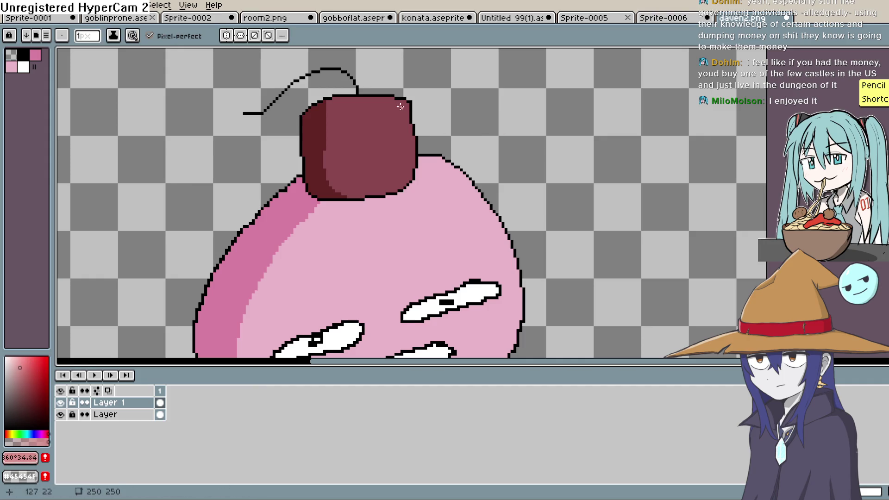
{"action": "left_click_drag", "start_coordinate": [405, 148], "coordinate": [402, 176]}
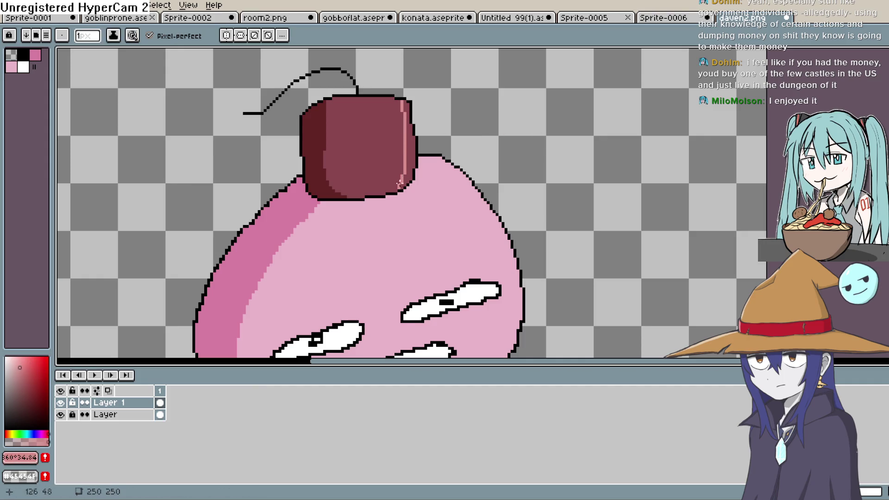
{"action": "key", "text": "g"}
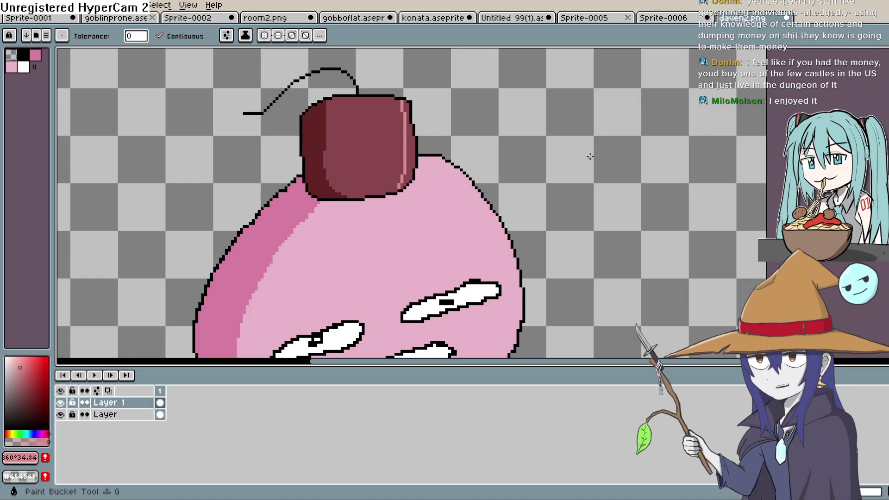
{"action": "scroll", "coordinate": [432, 168], "scroll_direction": "down", "scroll_amount": 2}
{"action": "scroll", "coordinate": [432, 168], "scroll_direction": "down", "scroll_amount": 1}
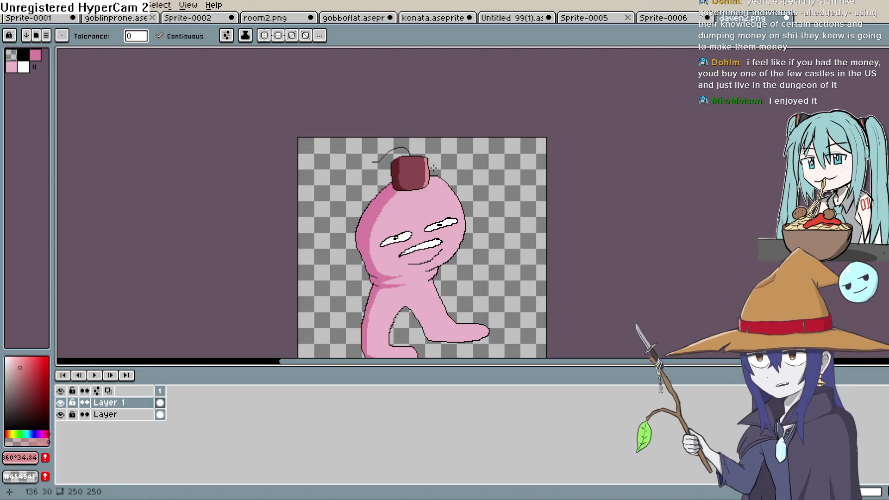
{"action": "scroll", "coordinate": [442, 155], "scroll_direction": "up", "scroll_amount": 2}
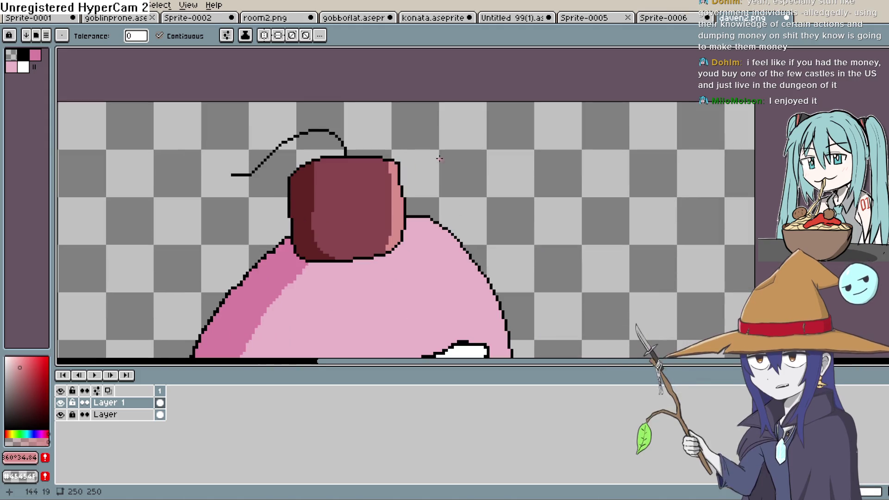
{"action": "scroll", "coordinate": [468, 155], "scroll_direction": "up", "scroll_amount": 1}
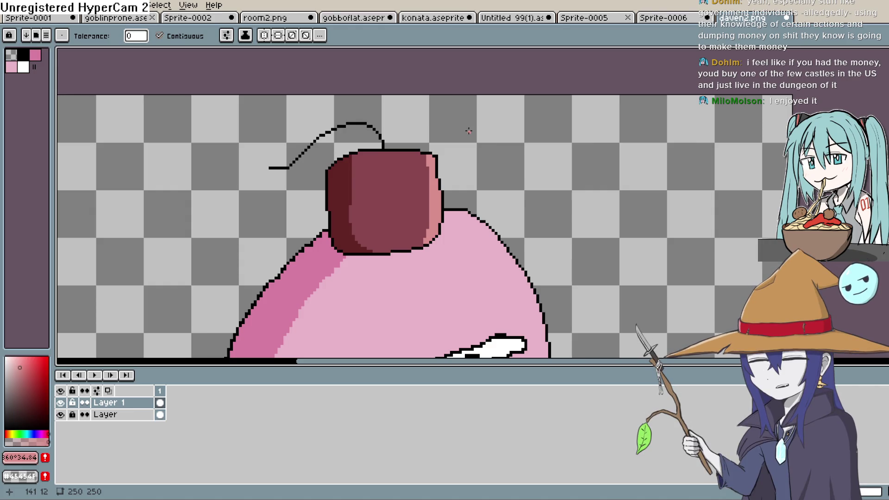
{"action": "left_click_drag", "start_coordinate": [375, 181], "coordinate": [398, 171]}
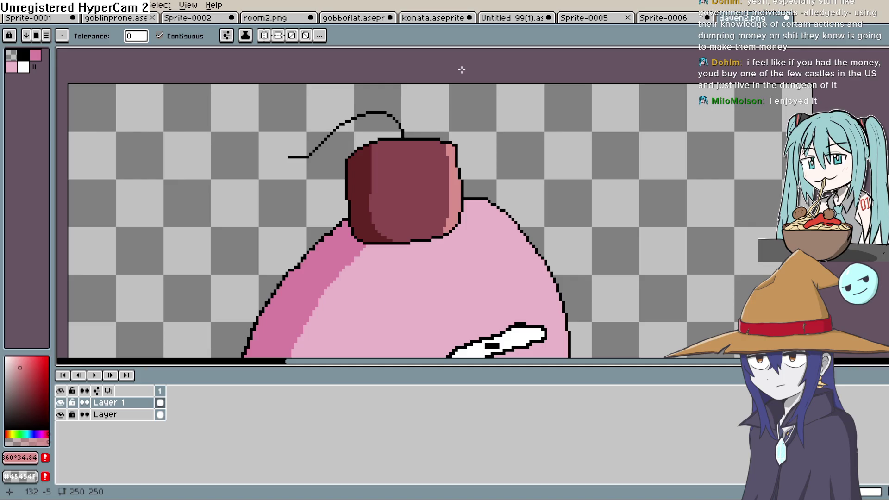
{"action": "key", "text": "h"}
{"action": "left_click_drag", "start_coordinate": [383, 176], "coordinate": [386, 166]}
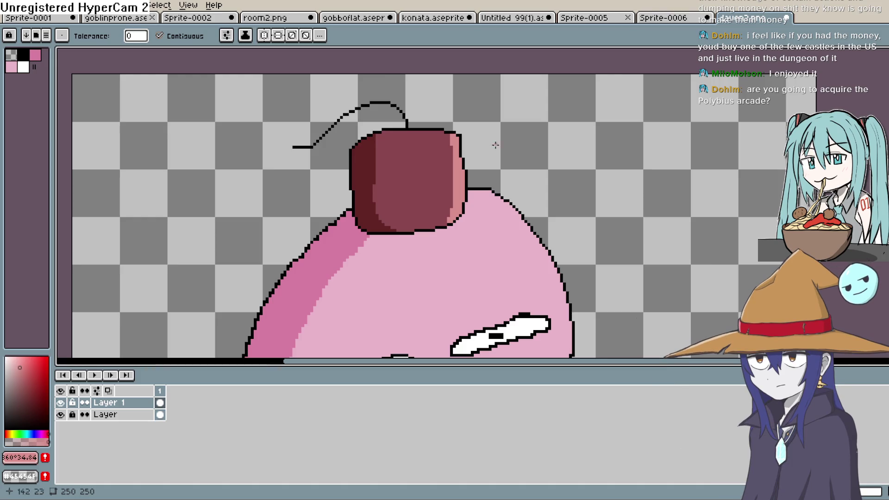
{"action": "key", "text": "i"}
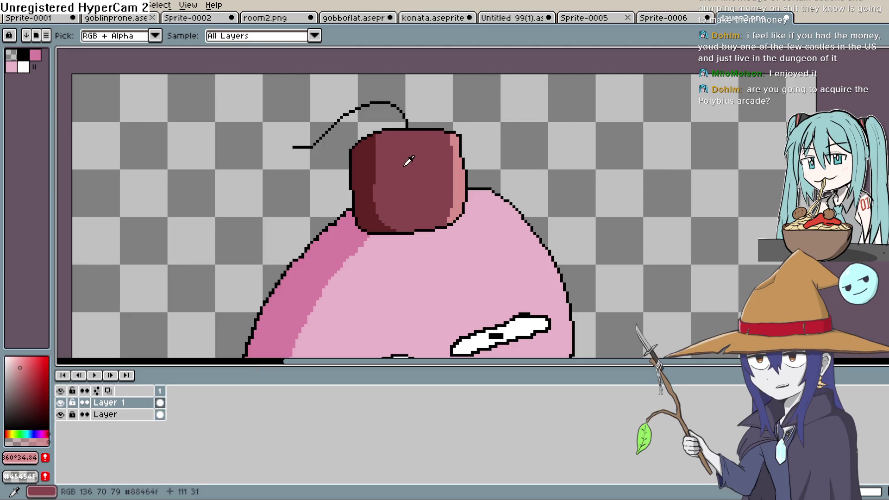
Step: Sample the hat's main maroon #88464F and switch to the Pencil
{"action": "left_click", "coordinate": [407, 154]}
{"action": "key", "text": "b"}
{"action": "mouse_move", "coordinate": [418, 189]}
{"action": "left_mouse_down"}
{"action": "mouse_move", "coordinate": [444, 182]}
{"action": "mouse_move", "coordinate": [457, 198]}
{"action": "left_mouse_up"}
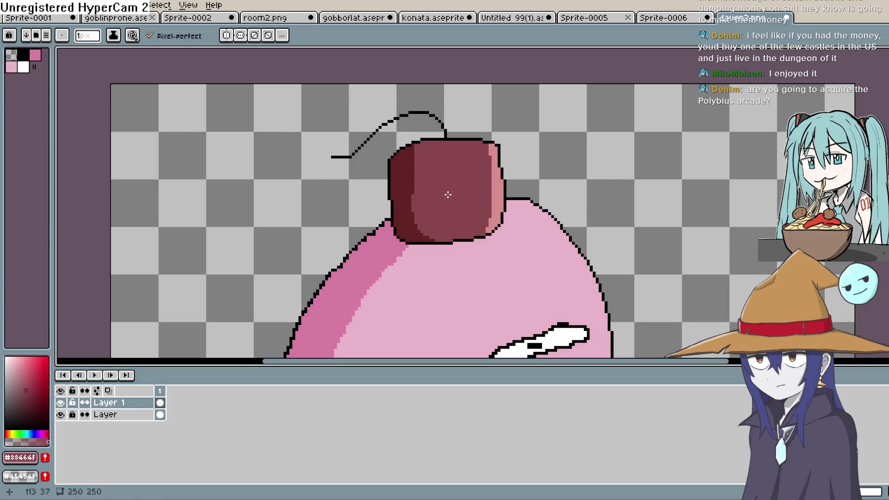
{"action": "scroll", "coordinate": [445, 194], "scroll_direction": "down", "scroll_amount": 1}
{"action": "scroll", "coordinate": [448, 185], "scroll_direction": "up", "scroll_amount": 1}
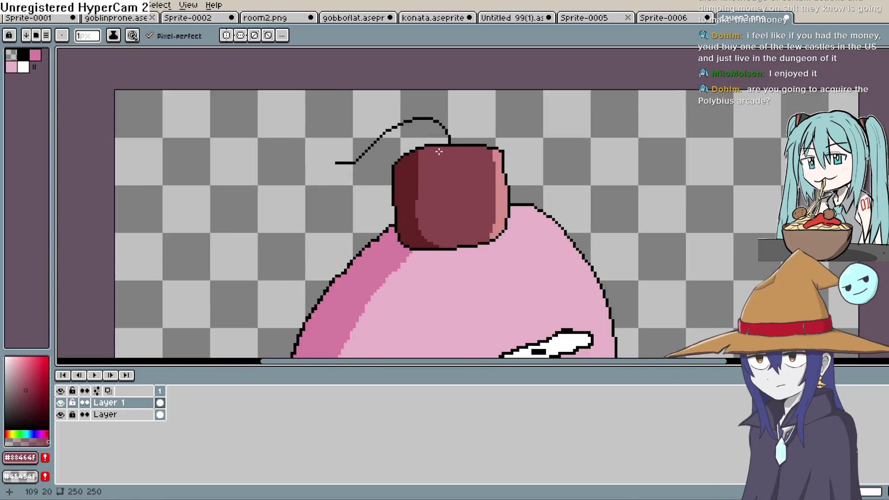
{"action": "scroll", "coordinate": [416, 155], "scroll_direction": "up", "scroll_amount": 1}
{"action": "scroll", "coordinate": [416, 155], "scroll_direction": "up", "scroll_amount": 1}
Step: Paint #88464F over the dark left shadow, leaving a thin curved band
{"action": "left_click_drag", "start_coordinate": [406, 161], "coordinate": [405, 244]}
{"action": "left_click_drag", "start_coordinate": [397, 159], "coordinate": [401, 281]}
{"action": "mouse_move", "coordinate": [393, 172]}
{"action": "left_mouse_down"}
{"action": "mouse_move", "coordinate": [404, 298]}
{"action": "mouse_move", "coordinate": [418, 315]}
{"action": "left_mouse_up"}
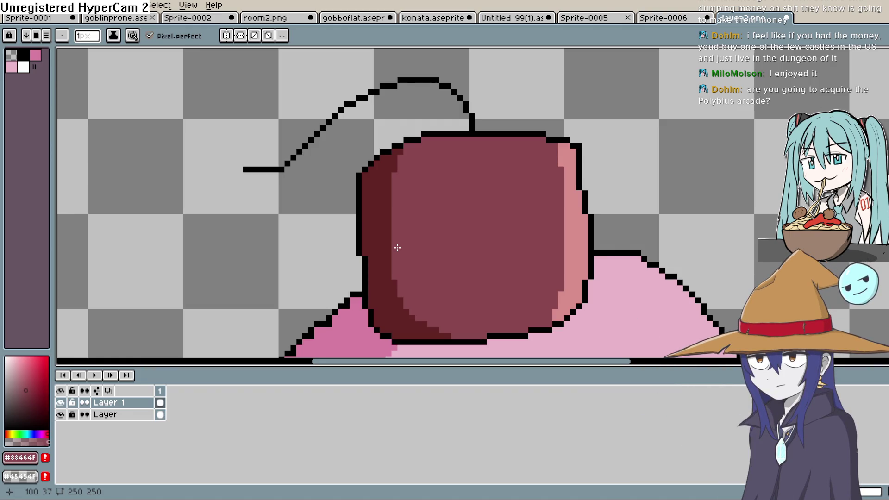
{"action": "mouse_move", "coordinate": [439, 324]}
{"action": "left_mouse_down"}
{"action": "mouse_move", "coordinate": [431, 329]}
{"action": "mouse_move", "coordinate": [388, 289]}
{"action": "mouse_move", "coordinate": [381, 194]}
{"action": "mouse_move", "coordinate": [396, 160]}
{"action": "left_mouse_up"}
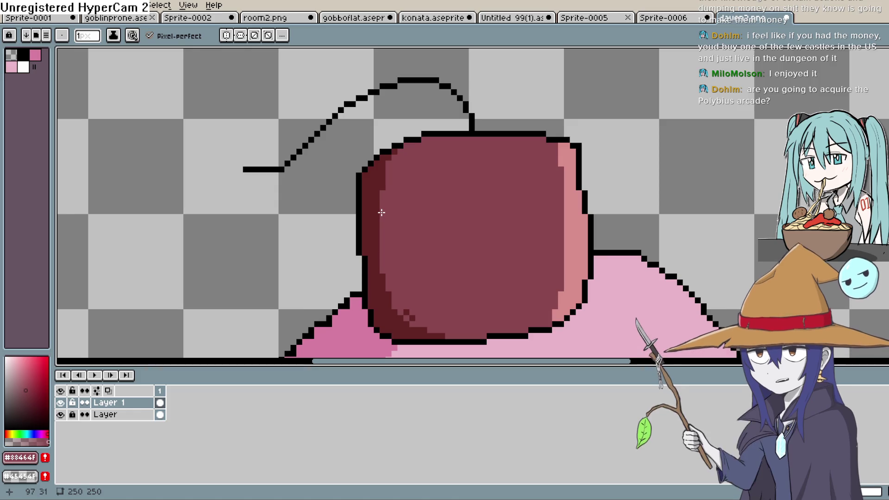
{"action": "left_click_drag", "start_coordinate": [409, 246], "coordinate": [381, 159]}
{"action": "left_click", "coordinate": [406, 267]}
{"action": "left_click_drag", "start_coordinate": [605, 184], "coordinate": [546, 159]}
Step: Paint maroon over the right pink highlight until only a thin line remains
{"action": "key", "text": "i"}
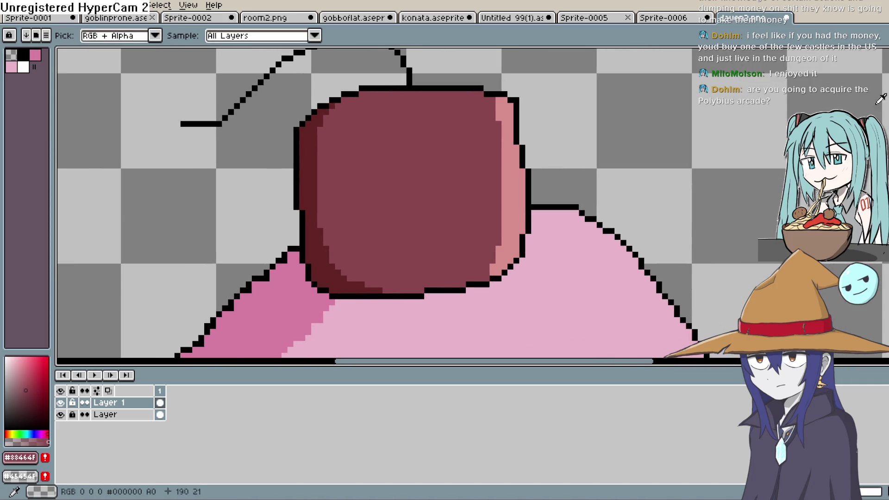
{"action": "key", "text": "m"}
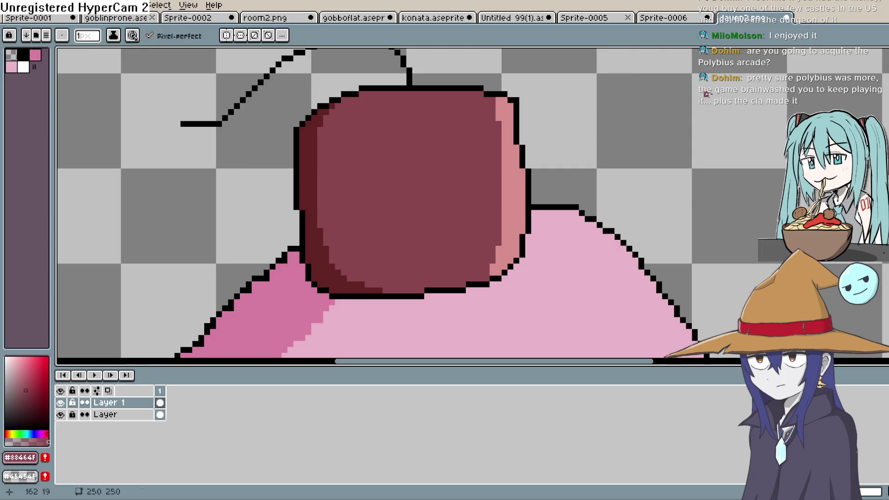
{"action": "left_click_drag", "start_coordinate": [498, 104], "coordinate": [504, 227]}
{"action": "left_click_drag", "start_coordinate": [508, 167], "coordinate": [509, 227]}
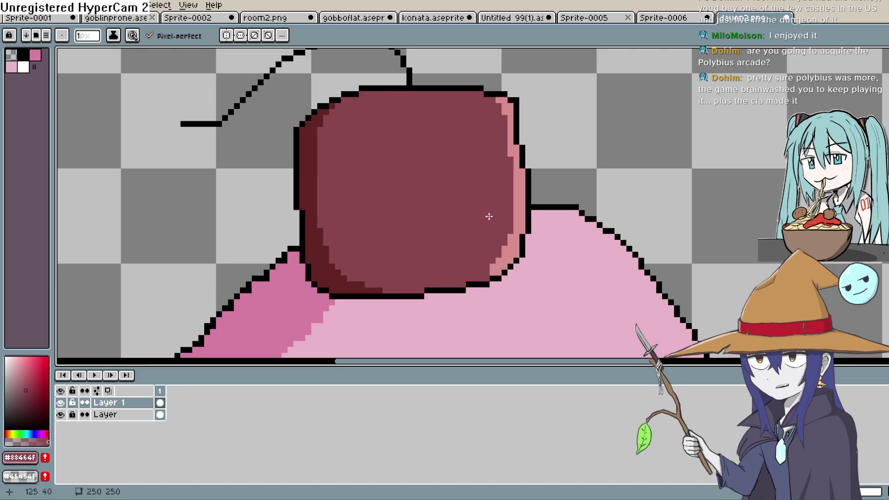
{"action": "left_click_drag", "start_coordinate": [501, 255], "coordinate": [515, 166]}
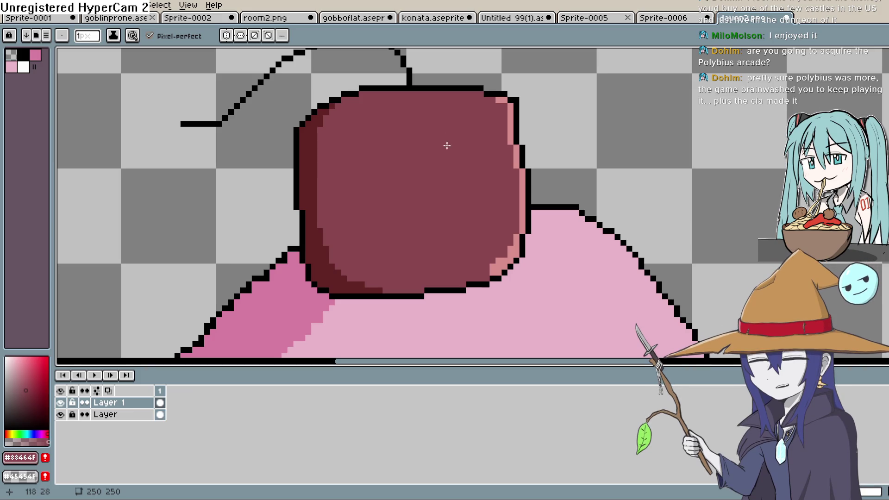
{"action": "scroll", "coordinate": [538, 178], "scroll_direction": "down", "scroll_amount": 2}
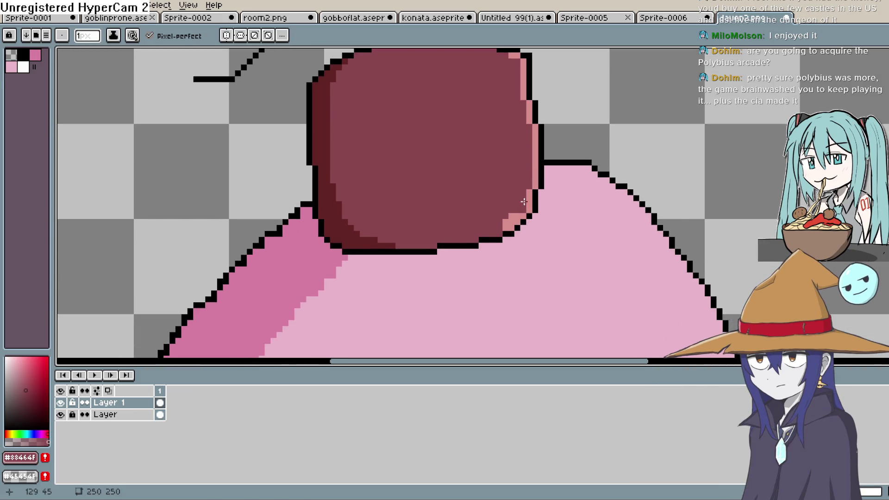
{"action": "left_click", "coordinate": [515, 216]}
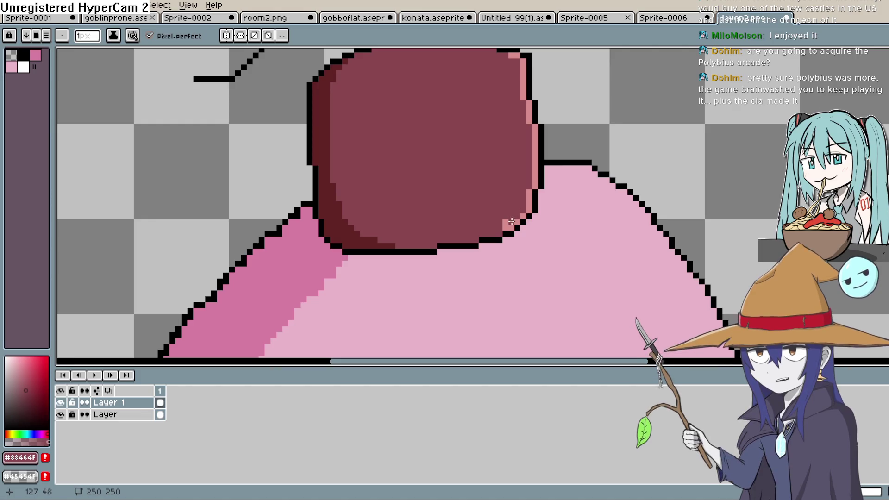
Step: Pan and zoom out to frame the whole character with its hat and wire
{"action": "key", "text": "space"}
{"action": "mouse_move", "coordinate": [498, 184]}
{"action": "left_mouse_down"}
{"action": "mouse_move", "coordinate": [482, 213]}
{"action": "mouse_move", "coordinate": [489, 244]}
{"action": "left_mouse_up"}
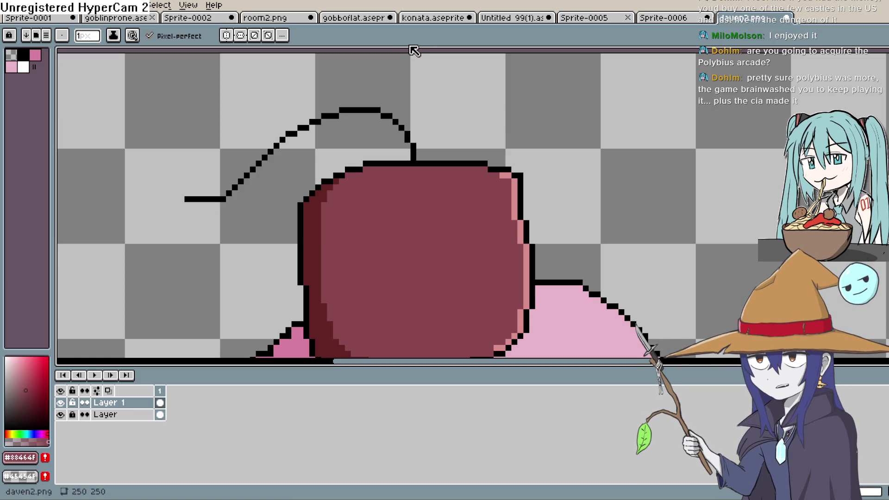
{"action": "scroll", "coordinate": [456, 139], "scroll_direction": "down", "scroll_amount": 2}
{"action": "scroll", "coordinate": [586, 248], "scroll_direction": "up", "scroll_amount": 1}
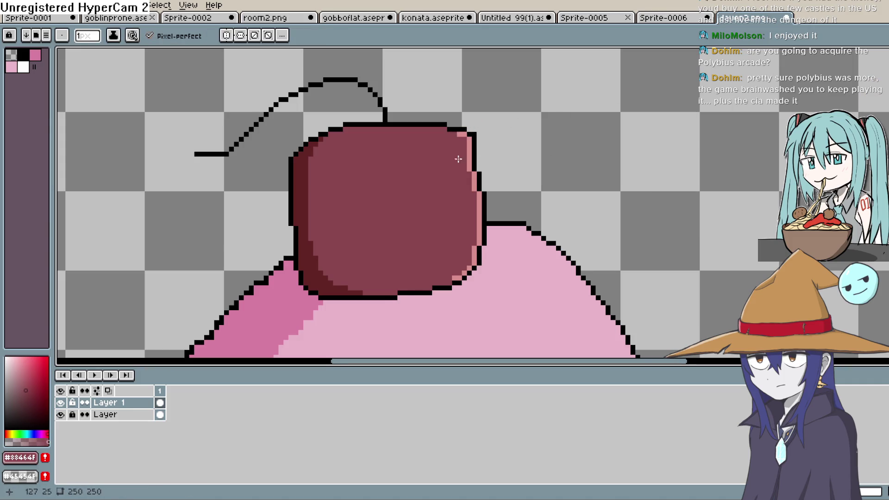
{"action": "scroll", "coordinate": [457, 150], "scroll_direction": "down", "scroll_amount": 3}
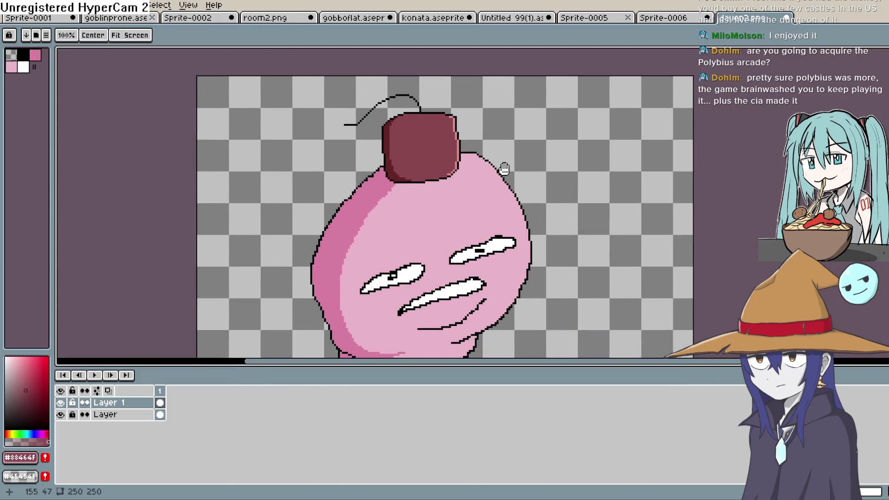
{"action": "left_click_drag", "start_coordinate": [504, 169], "coordinate": [499, 181]}
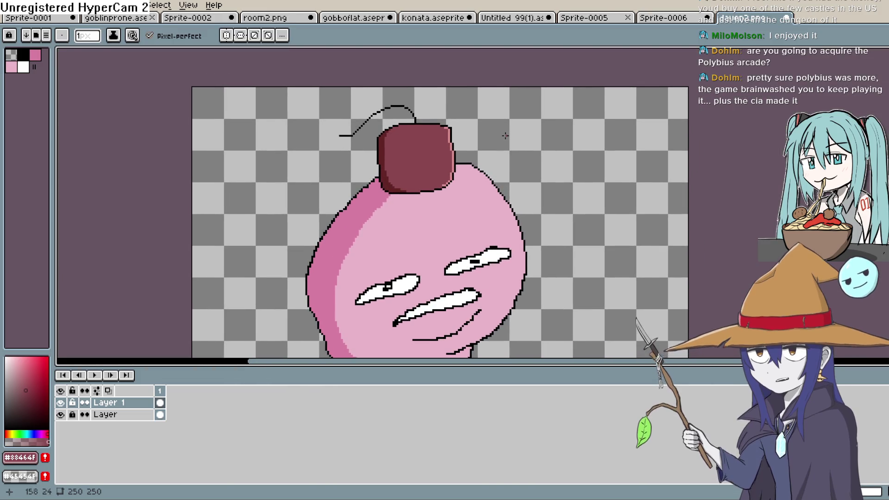